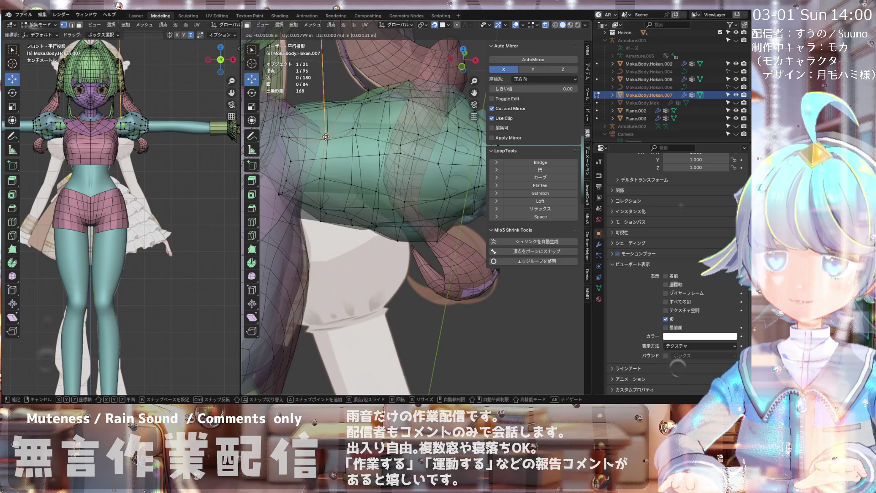
- Confirm the shoulder patch move (−0.012058, 0.020588, 0.002657 m) and view the shoulder from front and angle
left_click(325, 135)
key("KP_1")
scroll(329, 92, "down", 3)
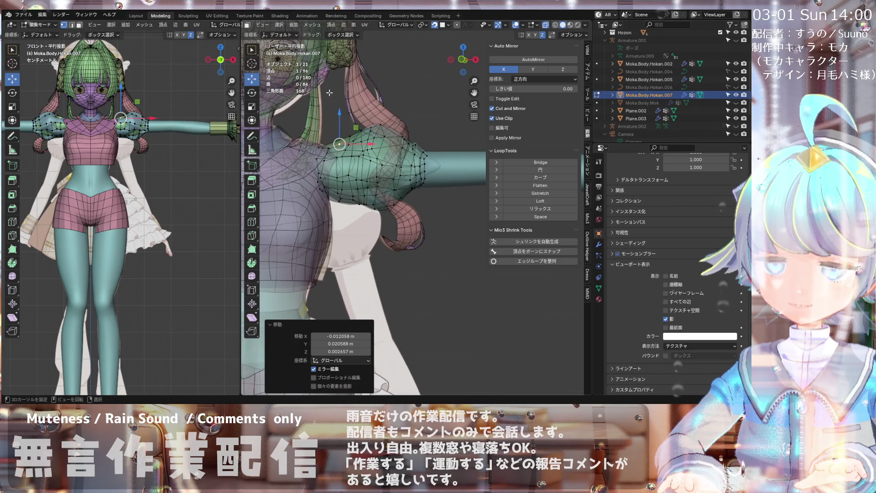
scroll(329, 93, "up", 4)
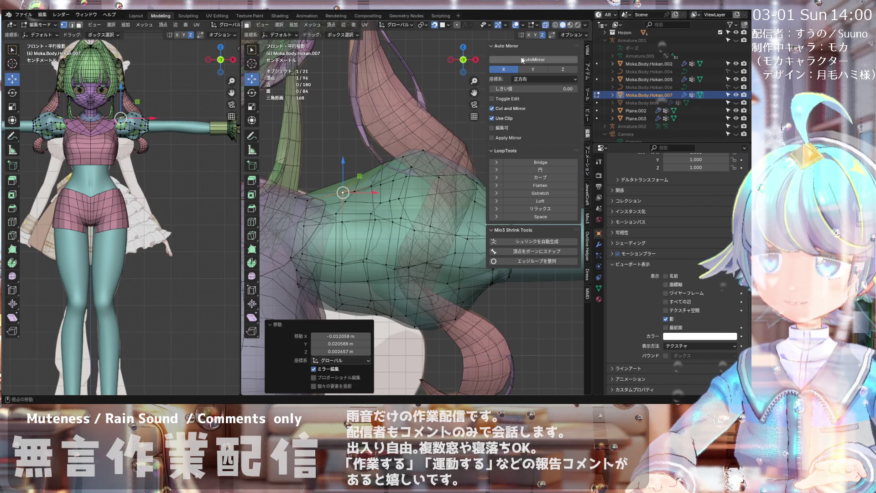
mouse_move(425, 192)
middle_mouse_down()
mouse_move(407, 163)
mouse_move(409, 183)
middle_mouse_up()
scroll(700, 90, "up", 5)
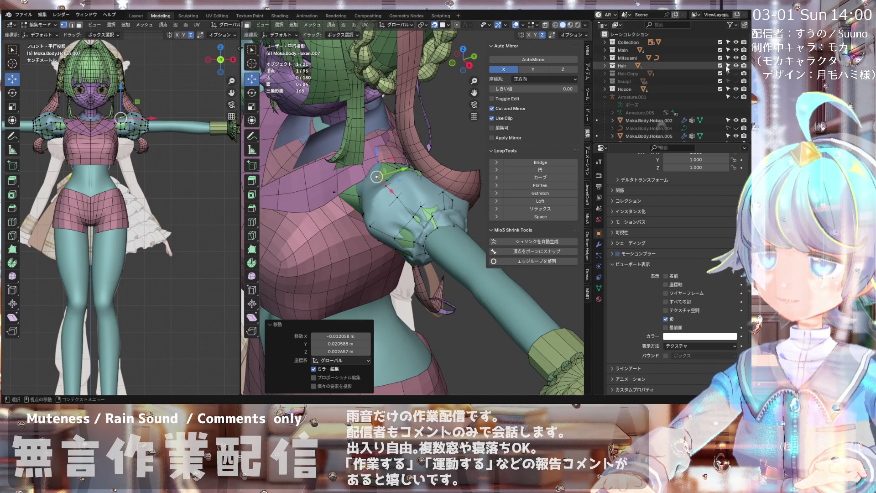
- In the Outliner's Hair collection, hide Moka.Hair.Okurege and Moka.HairTwin to expose the sleeve
left_click(605, 66)
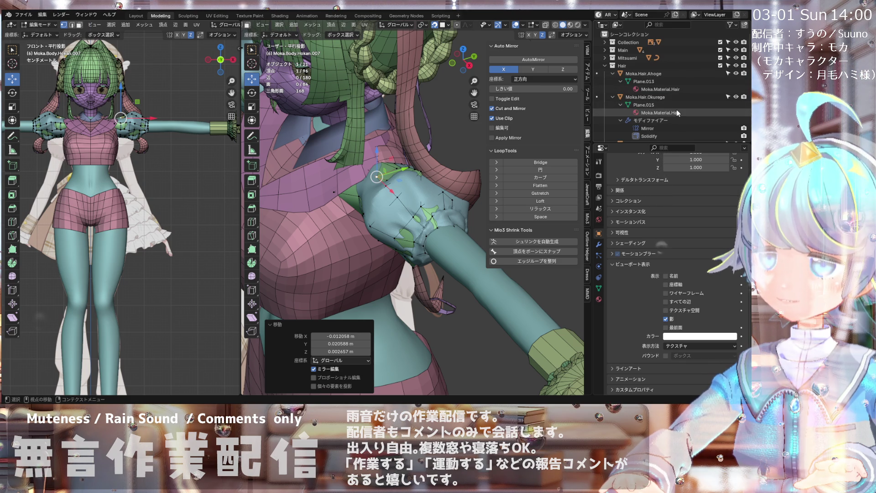
left_click(737, 96)
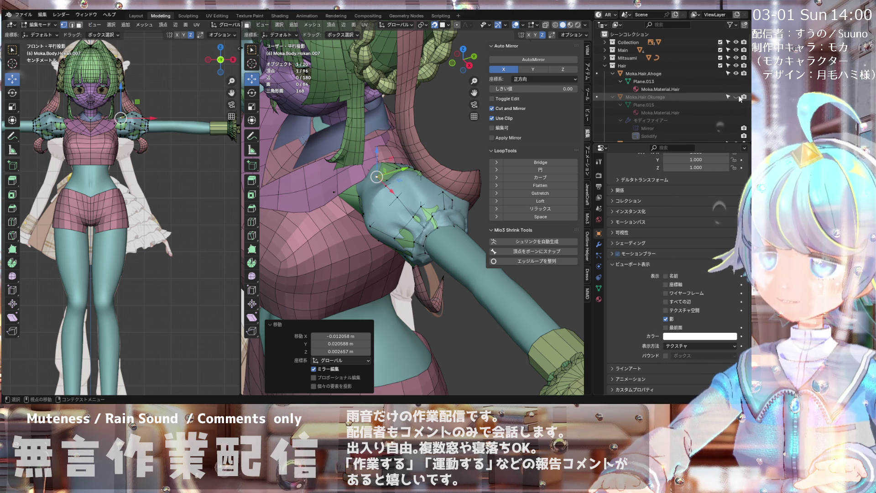
left_click(387, 124)
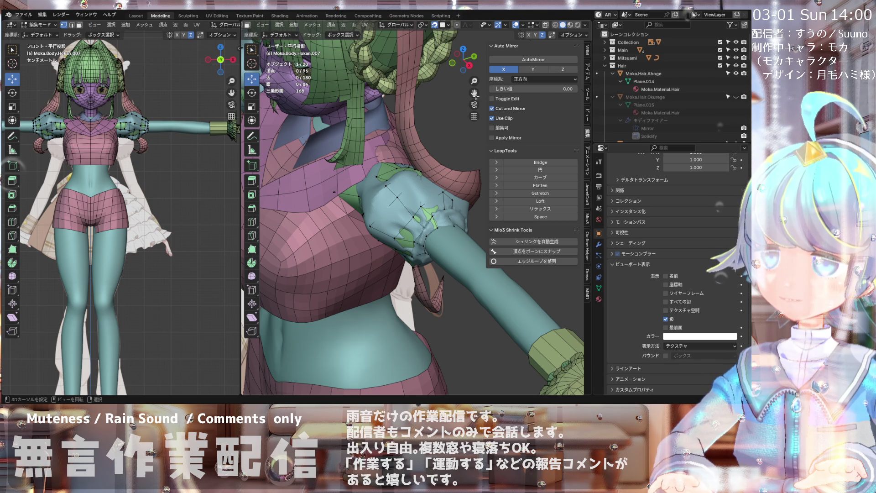
scroll(612, 90, "down", 1)
left_click(612, 91)
scroll(612, 78, "down", 3)
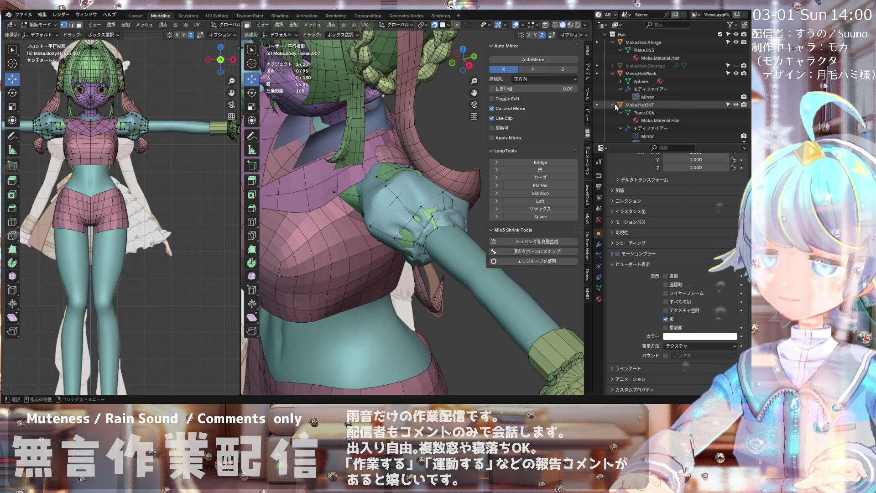
left_click(736, 112)
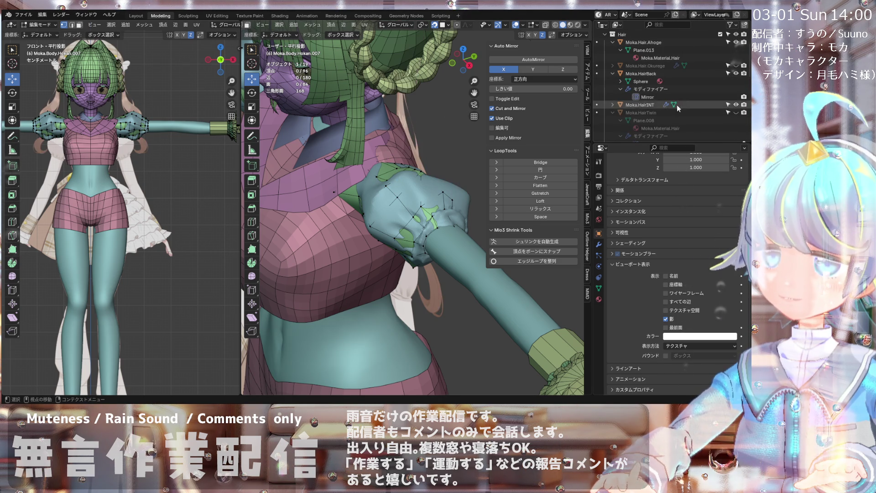
scroll(457, 137, "down", 2)
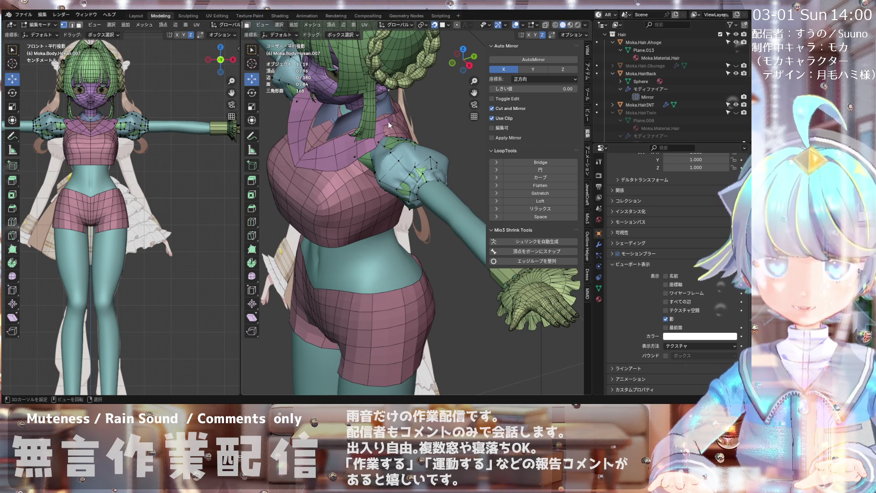
scroll(391, 149, "up", 4)
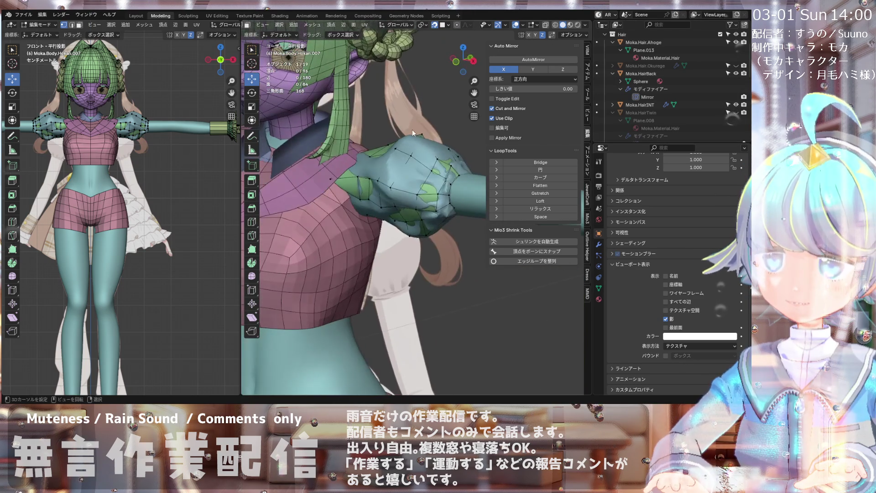
key("KP_1")
scroll(381, 145, "up", 4)
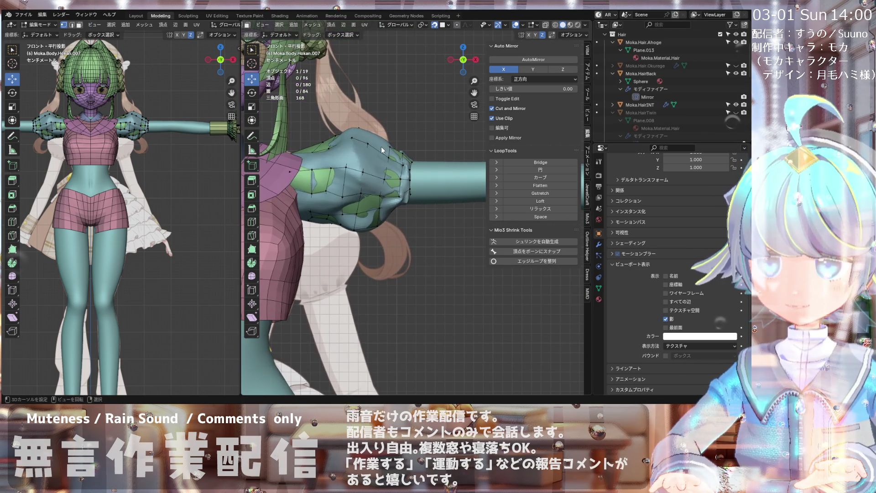
scroll(381, 149, "down", 3)
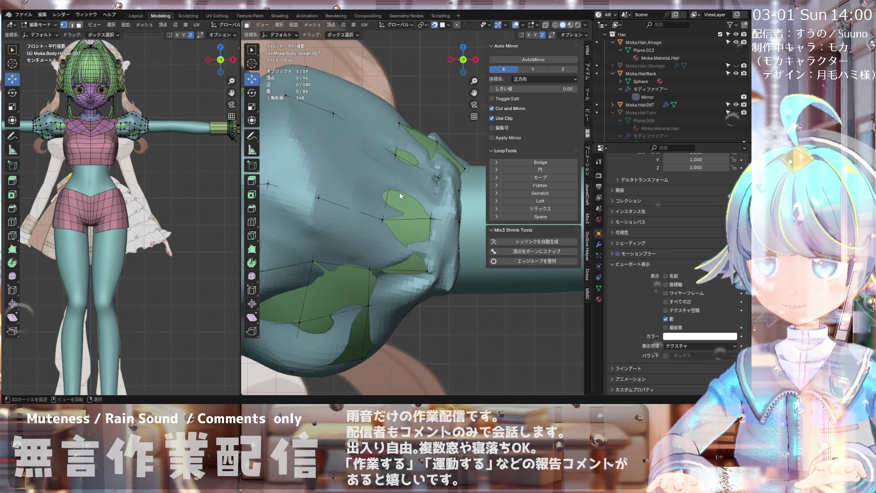
scroll(351, 218, "up", 2)
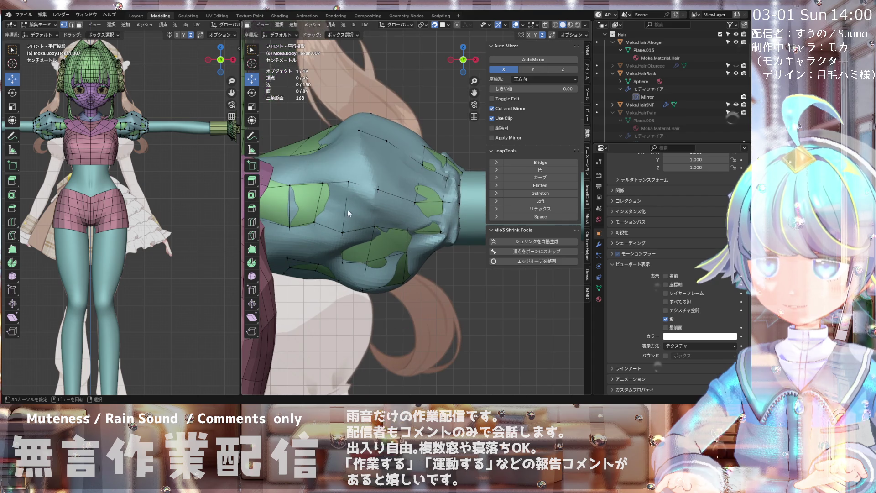
scroll(313, 179, "up", 2)
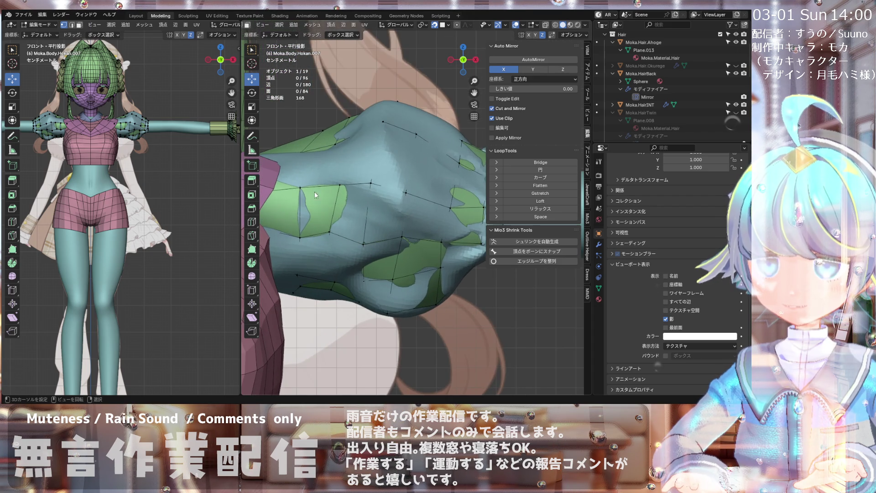
scroll(385, 185, "down", 3)
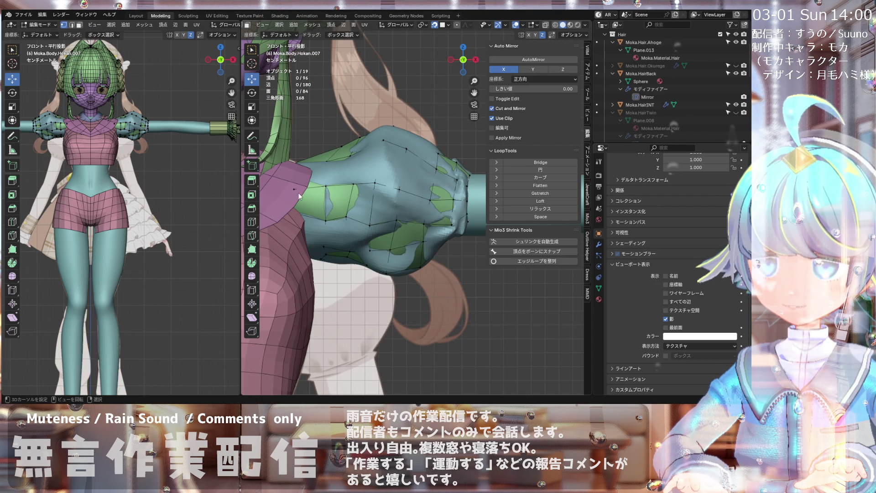
scroll(361, 191, "down", 2)
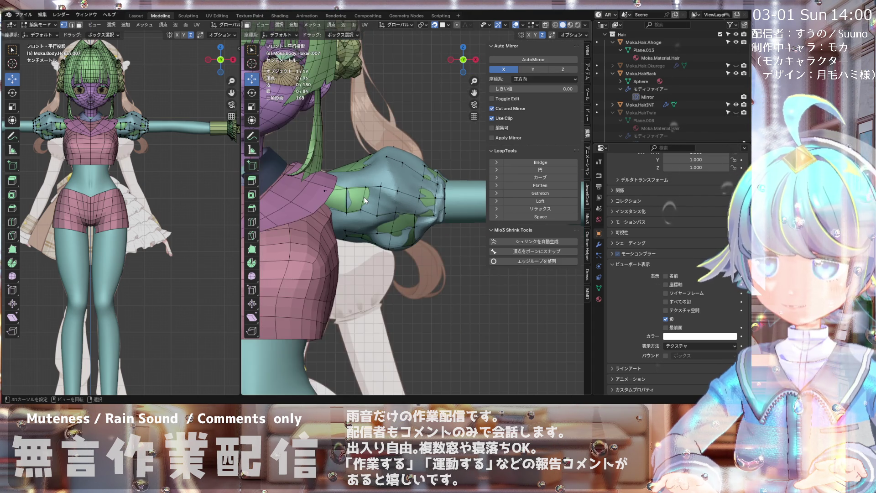
scroll(364, 196, "up", 2)
scroll(364, 200, "down", 2)
scroll(363, 205, "up", 2)
scroll(366, 196, "down", 1)
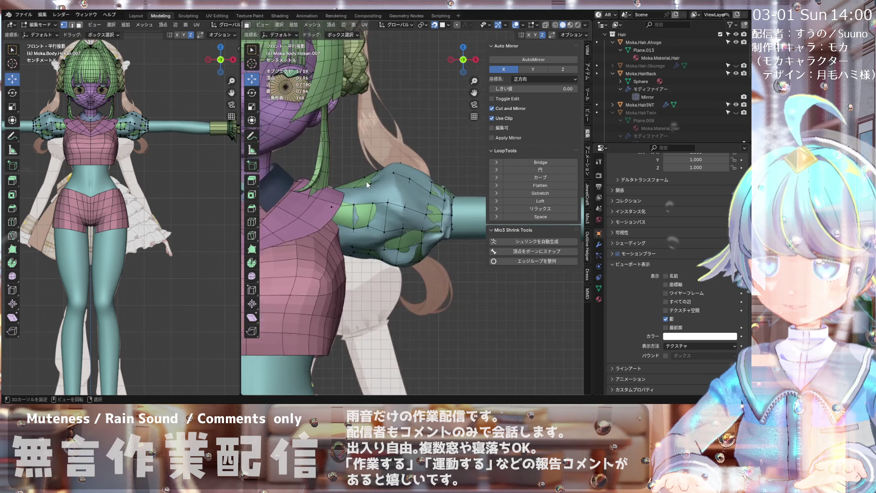
scroll(374, 183, "up", 2)
scroll(373, 184, "down", 3)
mouse_move(372, 184)
middle_mouse_down()
mouse_move(383, 208)
mouse_move(316, 218)
mouse_move(379, 228)
mouse_move(387, 267)
mouse_move(377, 182)
mouse_move(407, 231)
middle_mouse_up()
scroll(408, 232, "up", 6)
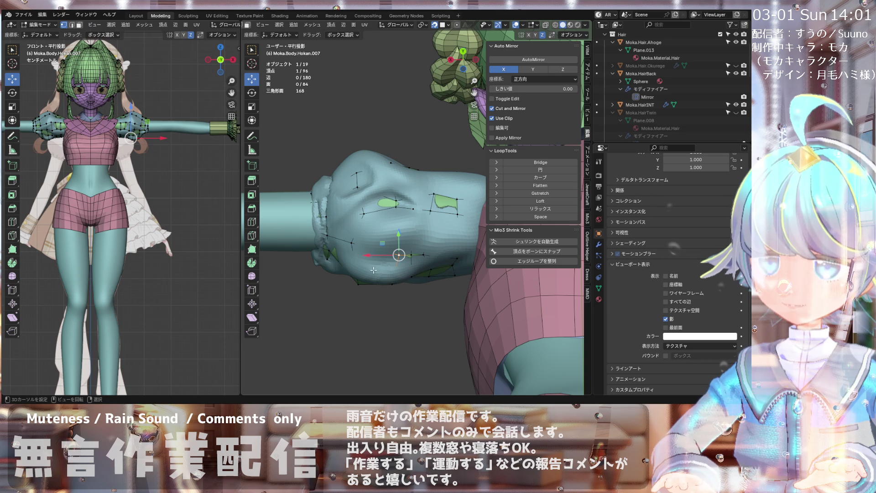
- Reposition two sleeve vertices, then look down on the arm and sleeve from the front
key("g")
left_click(375, 246)
mouse_move(375, 247)
middle_mouse_down()
mouse_move(382, 212)
mouse_move(346, 240)
middle_mouse_up()
left_click_drag(345, 240, 350, 246)
middle_click_drag(344, 257, 349, 292)
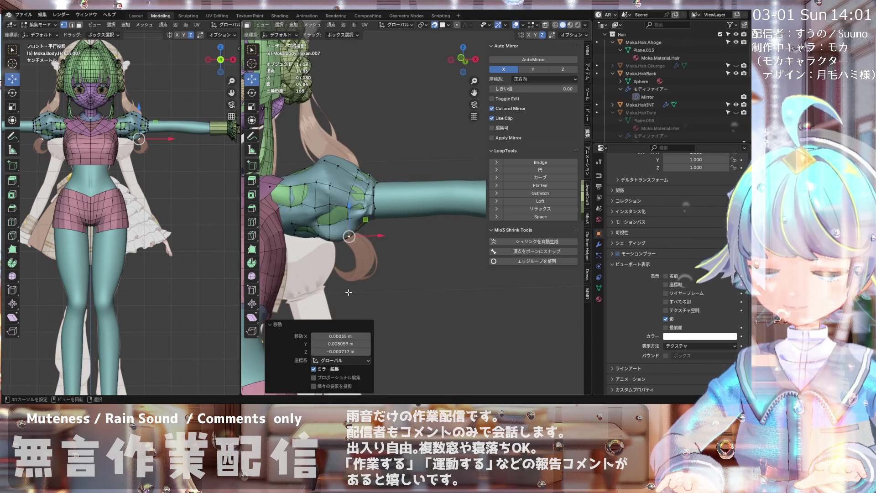
key("KP_1")
mouse_move(329, 187)
middle_mouse_down()
mouse_move(353, 200)
mouse_move(450, 159)
mouse_move(447, 140)
mouse_move(312, 175)
middle_mouse_up()
scroll(312, 175, "up", 5)
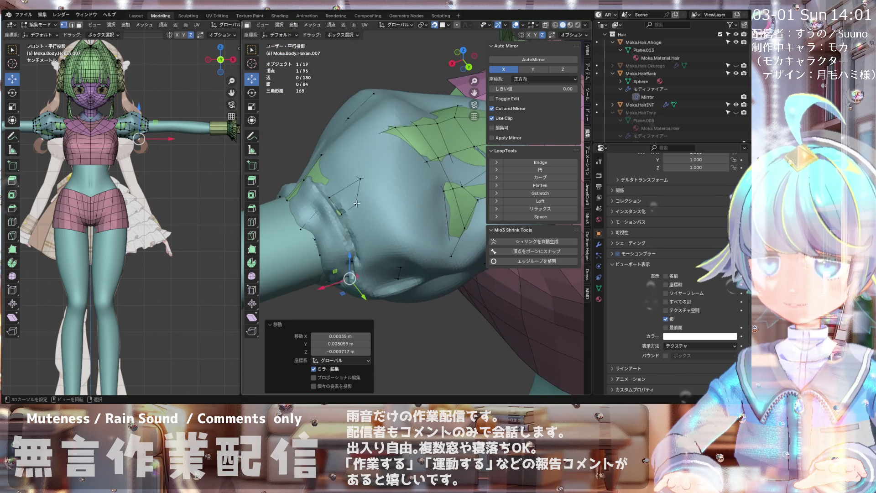
- Move another sleeve vertex and frame the fist area from the front
key("g")
left_click(372, 205)
middle_click_drag(373, 206, 456, 176)
key("KP_1")
key("KP_Decimal")
middle_click_drag(398, 200, 349, 219, "shift")
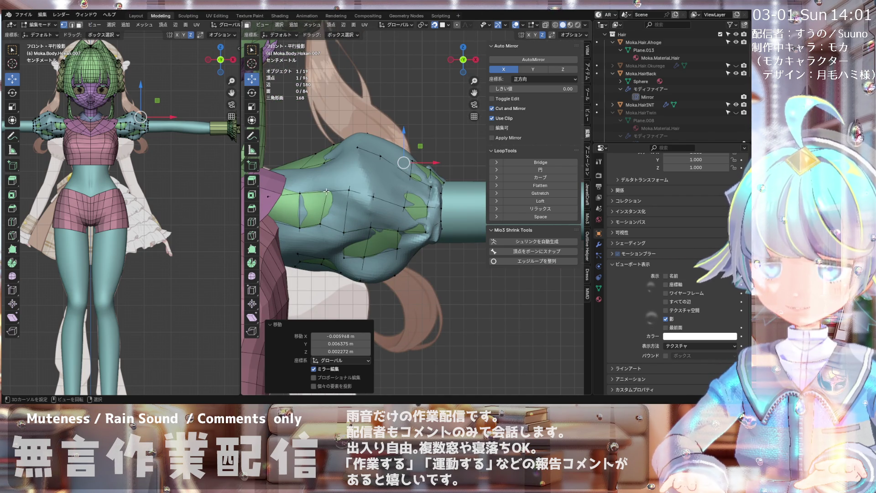
scroll(330, 199, "up", 2)
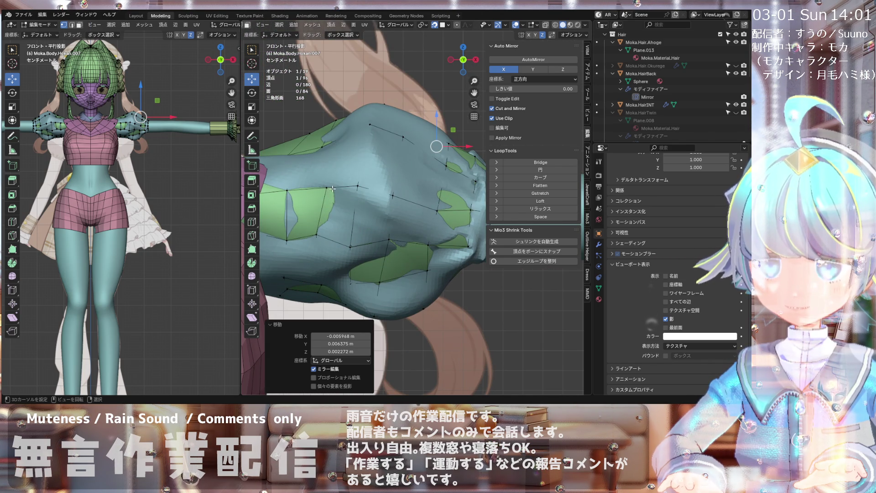
scroll(333, 189, "down", 2)
mouse_move(333, 188)
middle_mouse_down()
mouse_move(349, 239)
mouse_move(322, 194)
mouse_move(315, 203)
middle_mouse_up()
- Select a different sleeve vertex and begin a knife cut across the sleeve
left_click(322, 194)
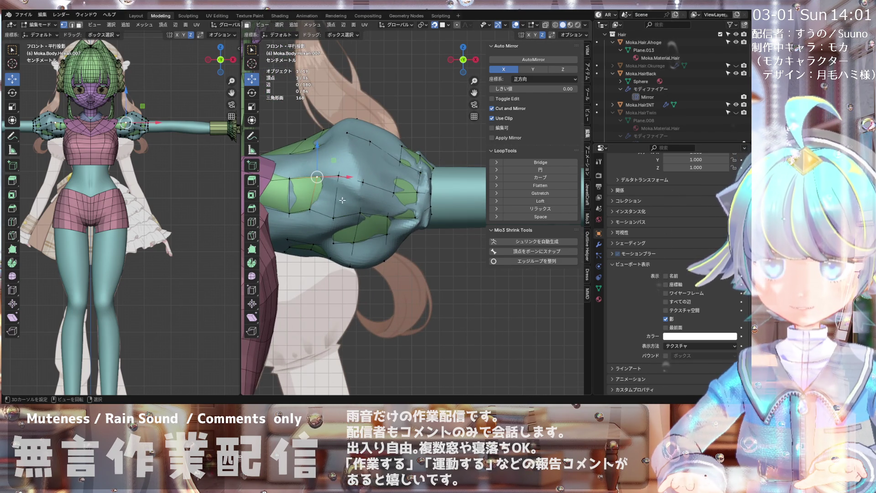
scroll(335, 199, "down", 3)
scroll(323, 202, "up", 3)
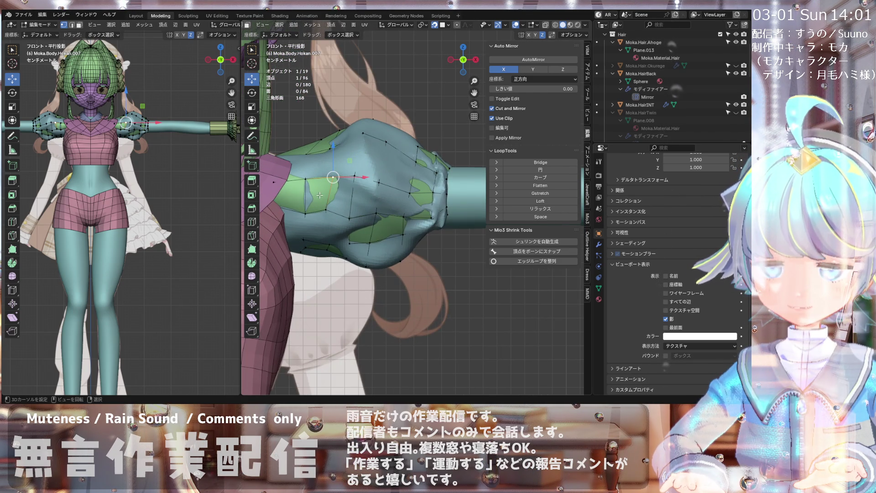
scroll(319, 195, "up", 1)
key("k")
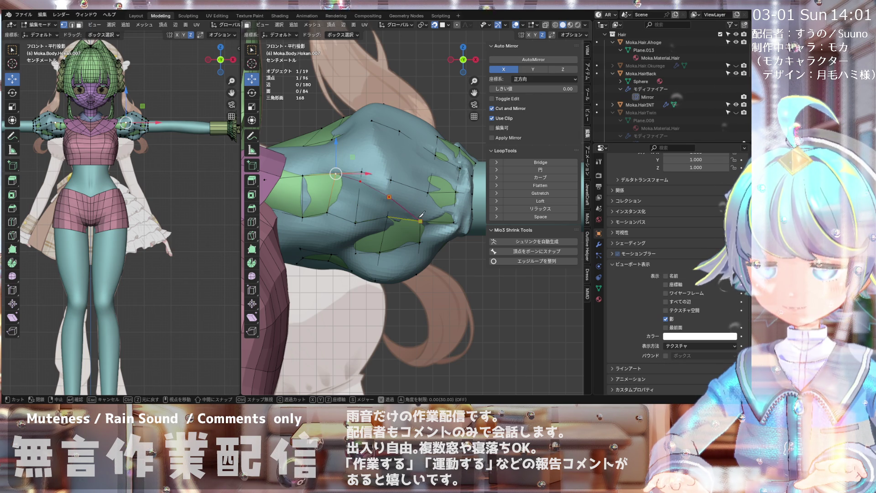
- Commit the knife cut and nudge the new sleeve vertices, the last by −0.00208, 0.000725, −0.001175 m
key("Return")
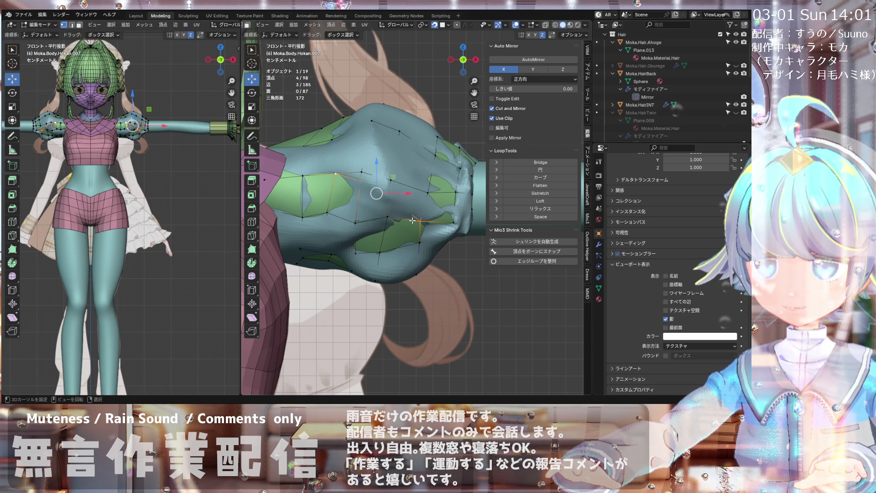
left_click(358, 183)
key("g")
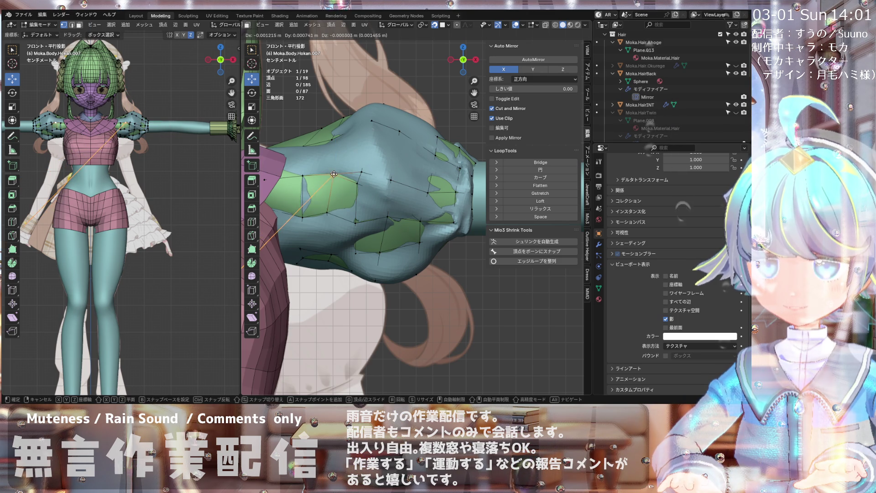
left_click(326, 212)
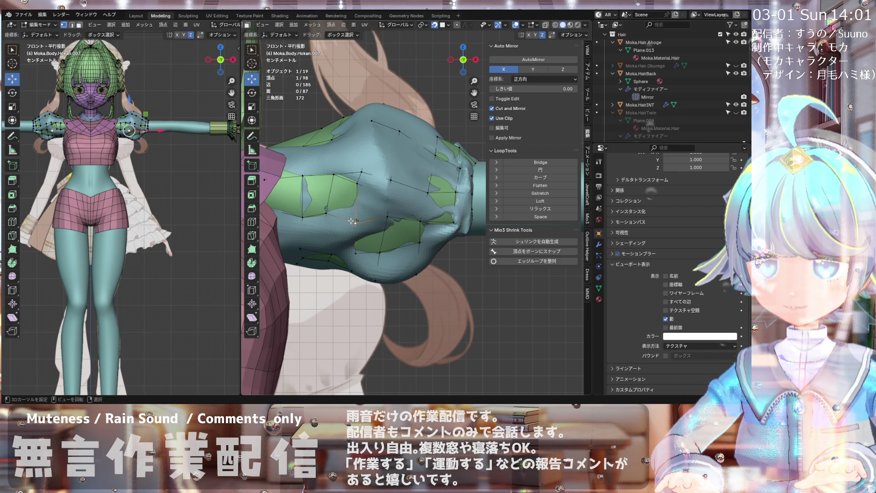
left_click(390, 197)
left_click_drag(389, 197, 384, 219)
scroll(385, 219, "down", 2)
- Move sleeve and shoulder vertices to refine the puff, one by 0.008913, −0.001751, −0.004936 m
scroll(384, 236, "up", 3)
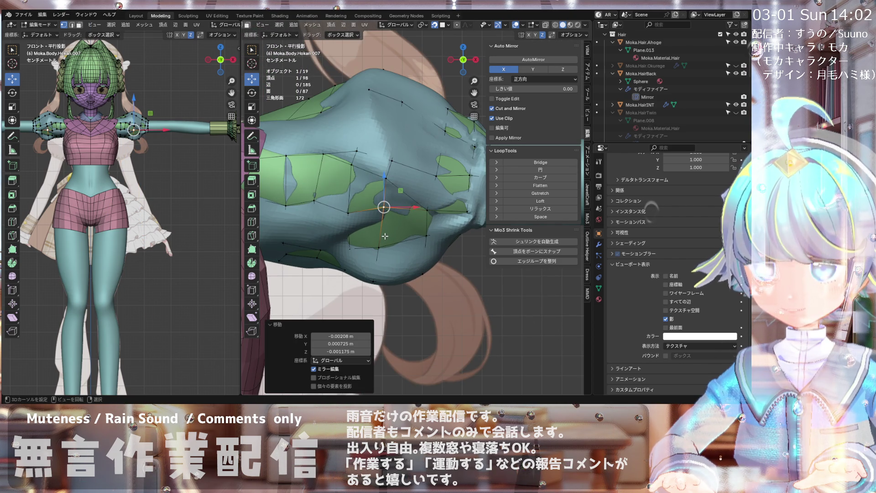
mouse_move(385, 235)
middle_mouse_down()
mouse_move(316, 286)
mouse_move(344, 231)
mouse_move(398, 218)
mouse_move(353, 213)
mouse_move(348, 175)
mouse_move(320, 254)
mouse_move(319, 176)
middle_mouse_up()
mouse_move(314, 169)
left_mouse_down()
mouse_move(373, 174)
mouse_move(364, 172)
left_mouse_up()
mouse_move(364, 172)
middle_mouse_down()
mouse_move(423, 168)
mouse_move(403, 185)
middle_mouse_up()
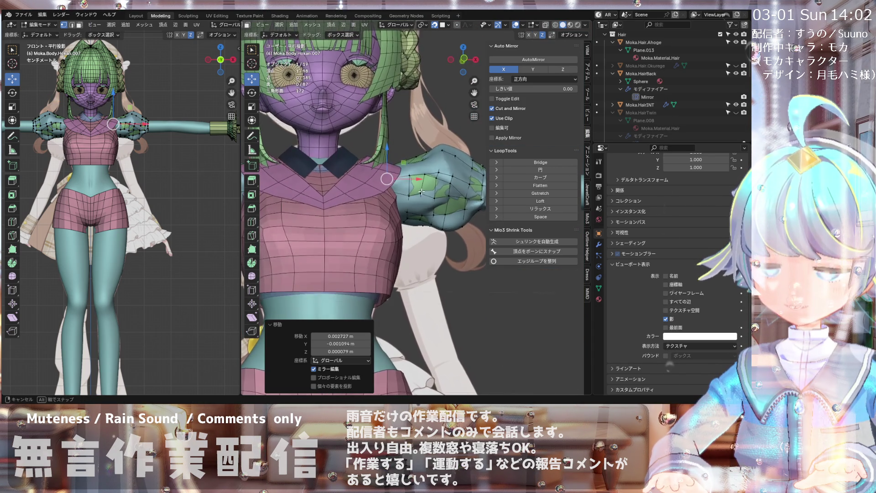
scroll(411, 192, "up", 3)
left_click_drag(372, 194, 379, 200)
- Inspect the shoulder from around the puff and start a knife cut across the sleeve's lower faces
scroll(379, 200, "down", 5)
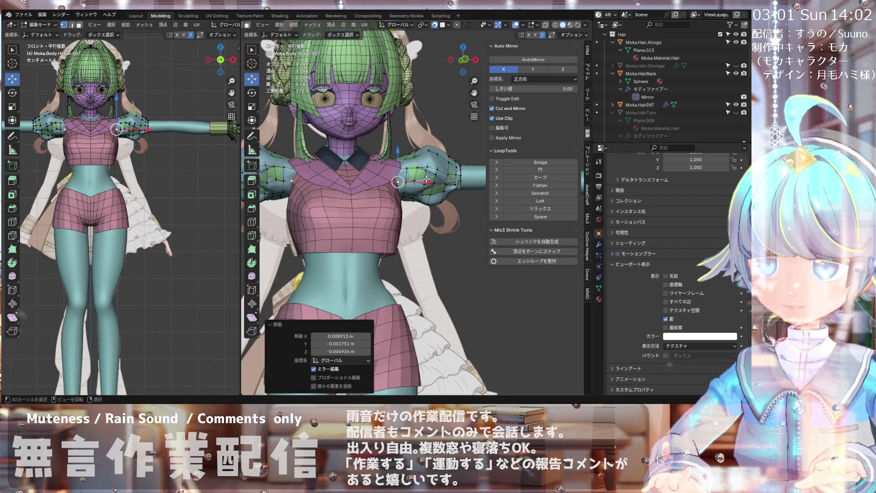
scroll(426, 180, "up", 5)
mouse_move(426, 180)
middle_mouse_down()
mouse_move(425, 201)
mouse_move(409, 200)
mouse_move(381, 177)
mouse_move(389, 175)
mouse_move(387, 162)
mouse_move(413, 185)
middle_mouse_up()
scroll(375, 171, "down", 4)
scroll(387, 174, "up", 2)
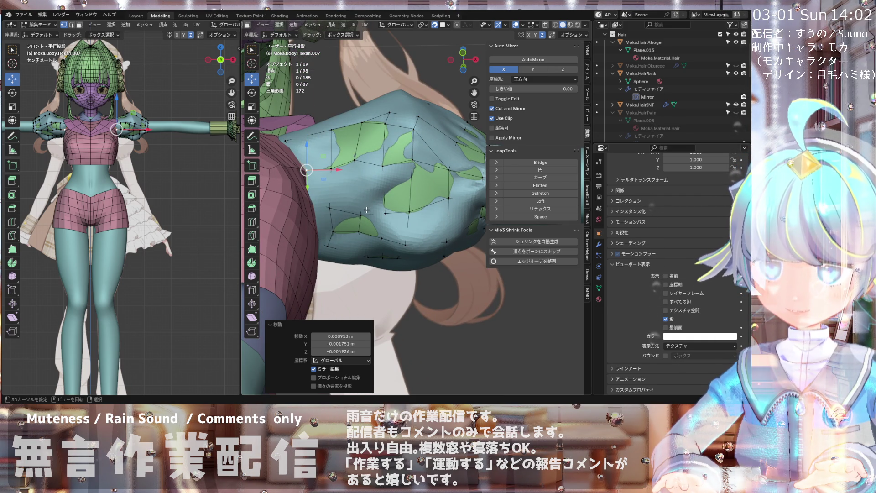
mouse_move(370, 204)
middle_mouse_down()
mouse_move(385, 205)
mouse_move(375, 199)
middle_mouse_up()
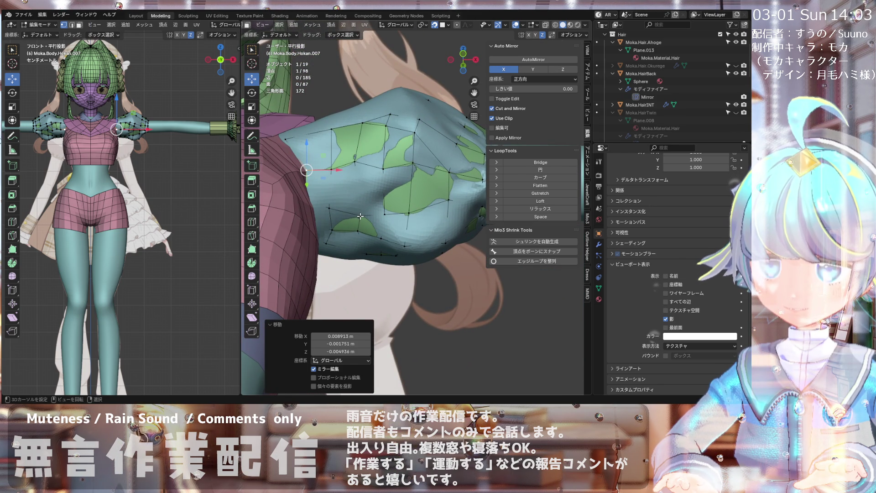
key("k")
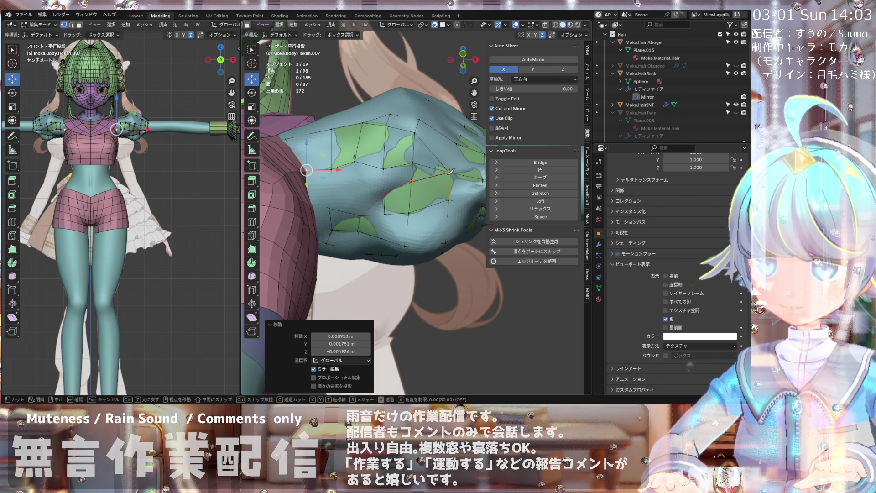
- Commit the knife cut and place the new vertices along the puff's underside
key("Return")
middle_click_drag(451, 170, 405, 208)
key("g")
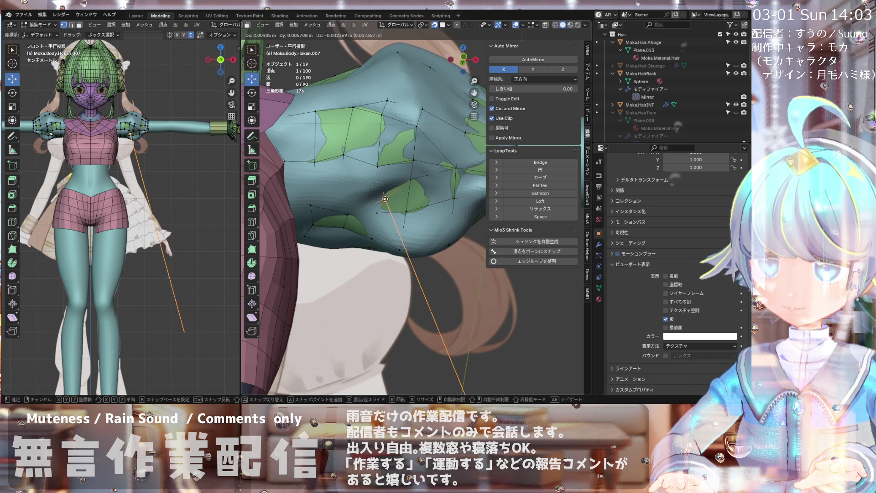
left_click(381, 191)
key("g")
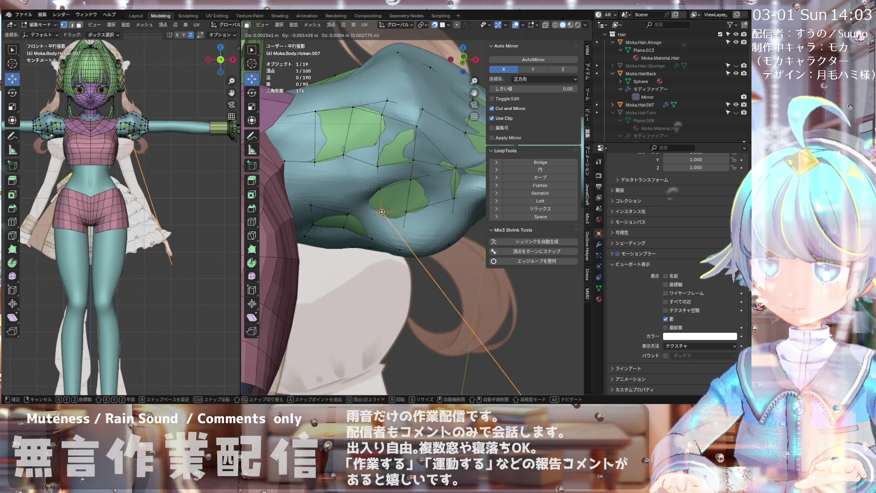
left_click(404, 212)
key("g")
left_click(407, 213)
- Inspect the arm from another angle and select further vertices on the sleeve
middle_click_drag(407, 213, 441, 185)
mouse_move(440, 184)
middle_mouse_down()
mouse_move(432, 194)
mouse_move(426, 176)
mouse_move(415, 183)
middle_mouse_up()
left_click(432, 194)
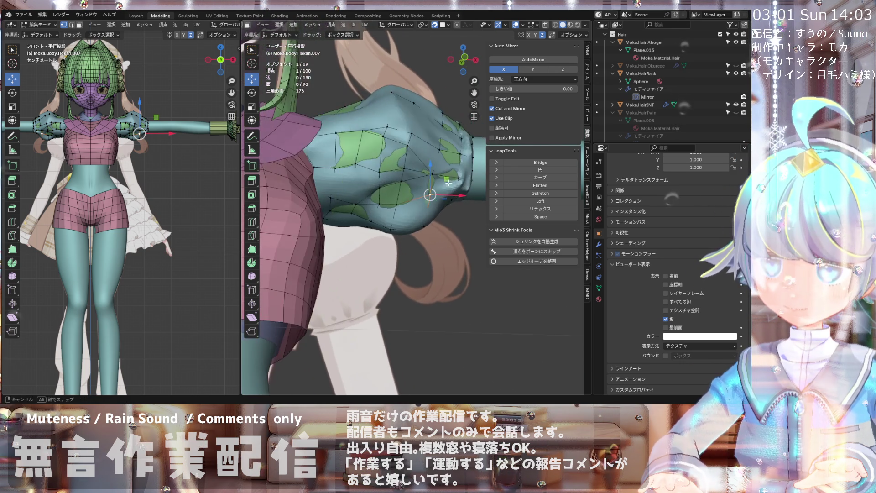
scroll(405, 188, "up", 3)
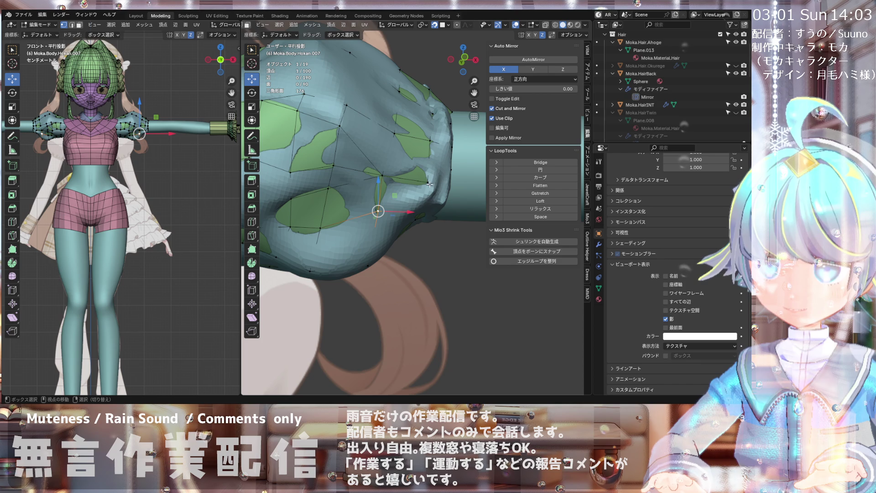
left_click_drag(430, 184, 417, 198, "shift")
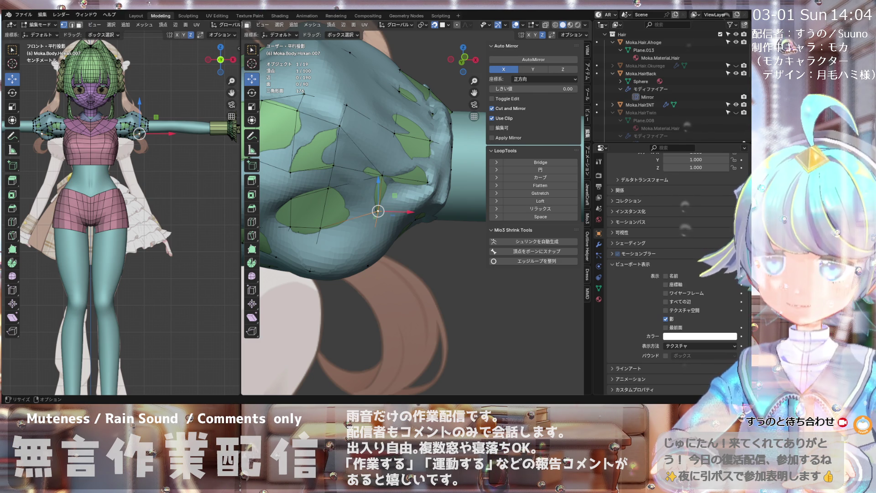
mouse_move(365, 274)
middle_mouse_down()
mouse_move(384, 264)
mouse_move(336, 185)
mouse_move(371, 171)
mouse_move(324, 190)
middle_mouse_up()
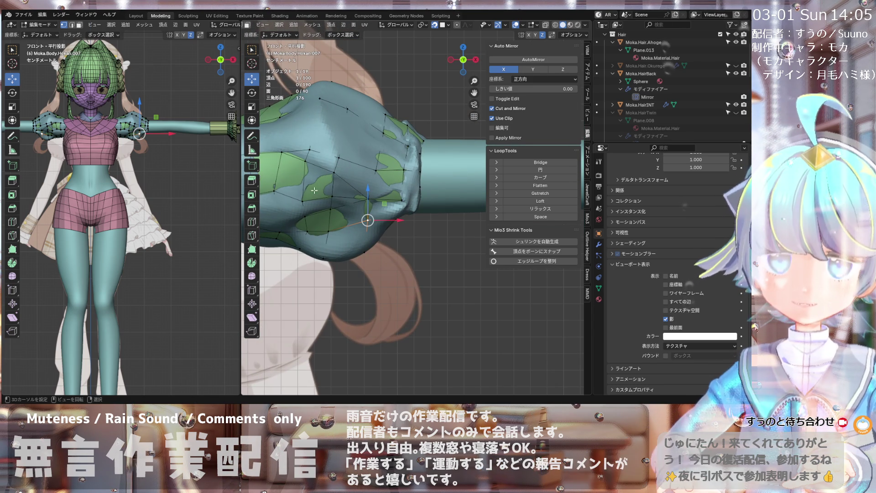
- Frame the selected underside vertex in front view and nudge it to smooth the puff's lower curve
key("KP_Decimal")
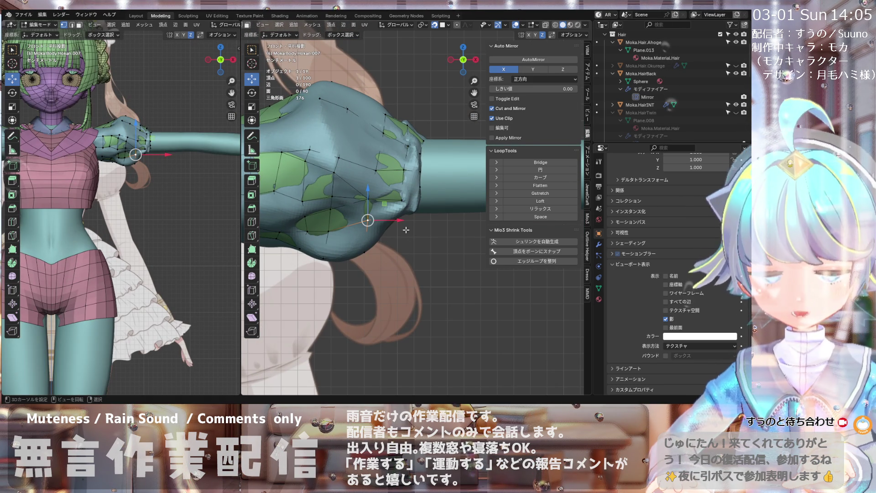
scroll(380, 195, "up", 1)
middle_click_drag(381, 195, 345, 216)
scroll(345, 216, "up", 2)
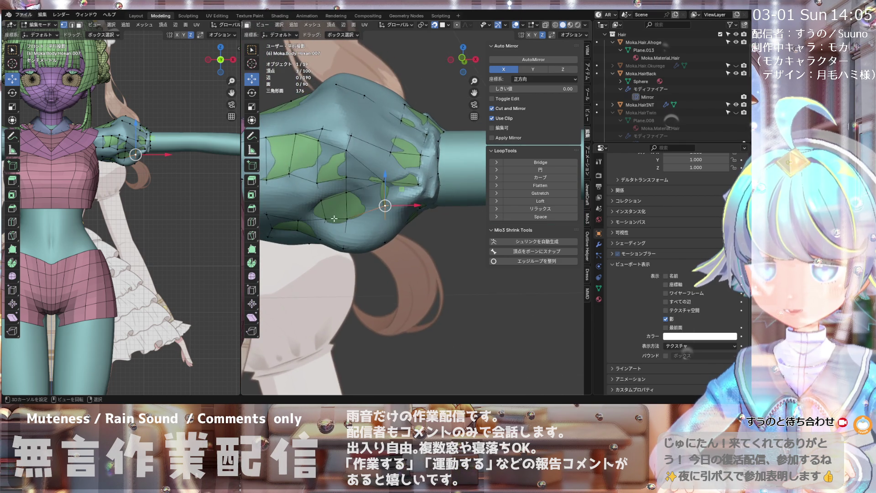
scroll(334, 218, "up", 2)
key("KP_1")
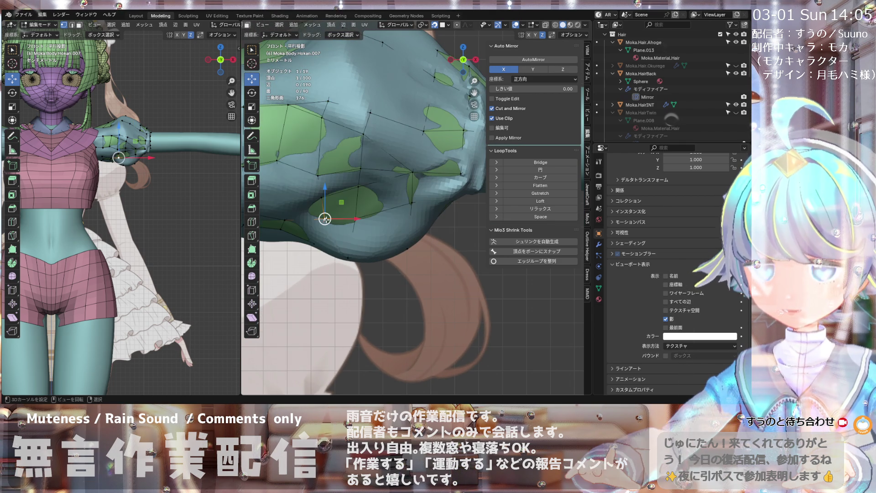
left_click_drag(324, 215, 356, 222)
key("g")
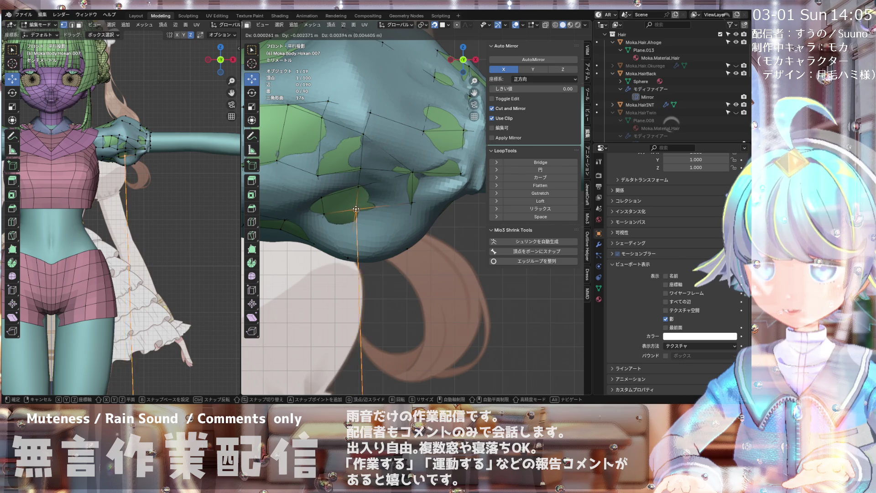
left_click(359, 209)
- Select another vertex on the sleeve underside and inspect the sleeve's shape from the front
mouse_move(360, 209)
middle_mouse_down()
mouse_move(345, 200)
mouse_move(324, 222)
middle_mouse_up()
left_click(326, 211)
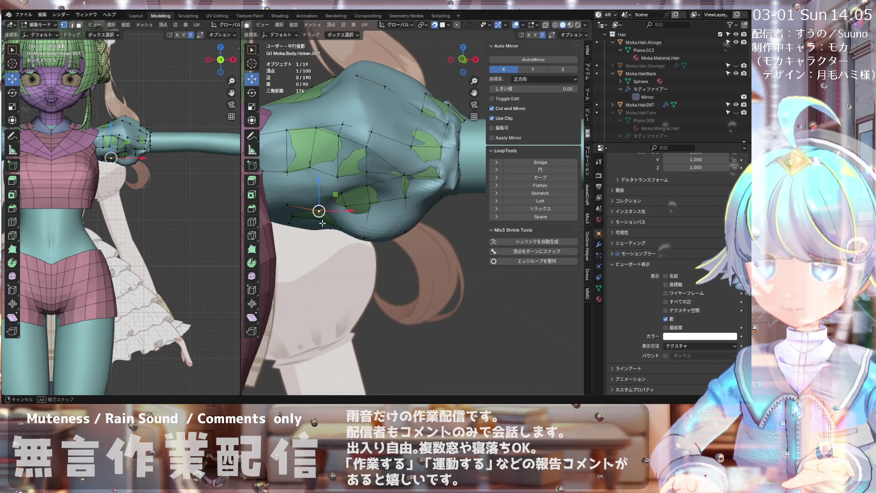
key("KP_1")
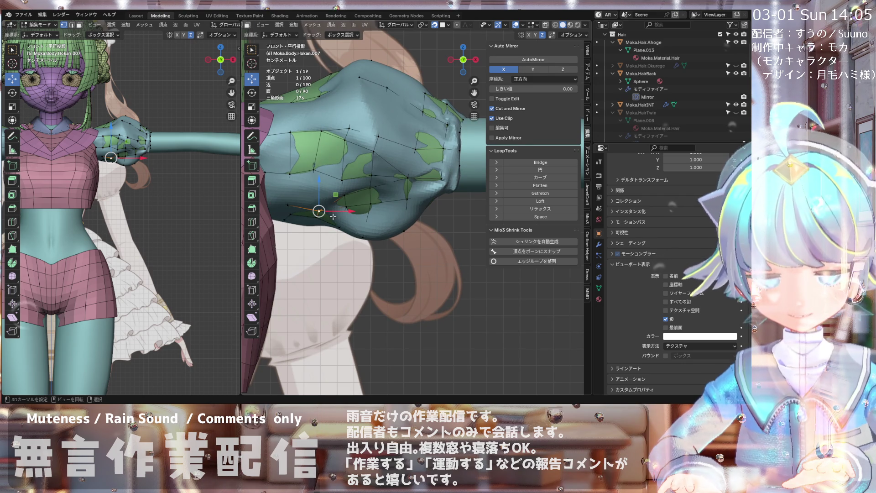
scroll(335, 219, "up", 3)
mouse_move(360, 232)
middle_mouse_down()
mouse_move(368, 213)
mouse_move(380, 225)
mouse_move(324, 223)
middle_mouse_up()
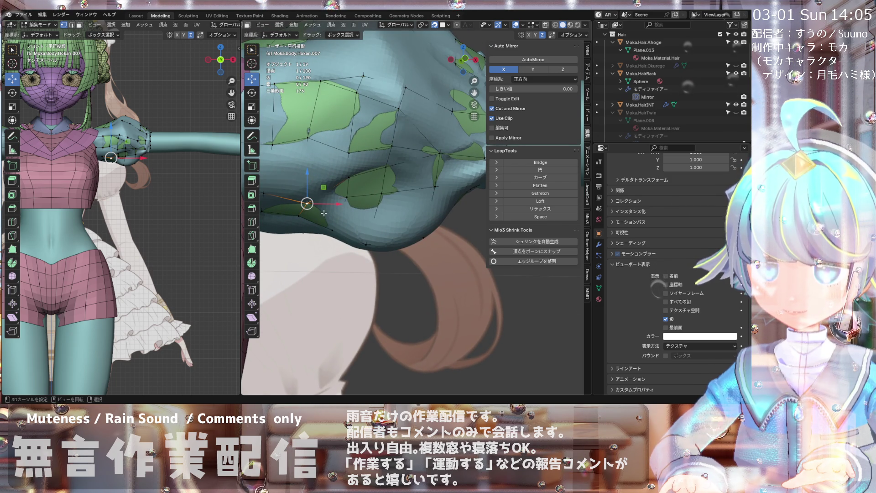
- Abandon a first knife cut attempt and return to the front view of the arm
key("k")
middle_click_drag(318, 204, 323, 215)
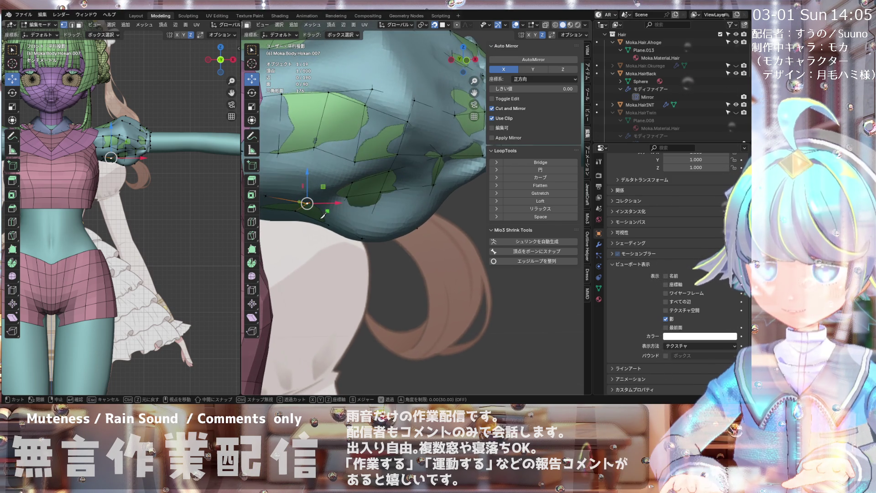
key("Escape")
key("KP_1")
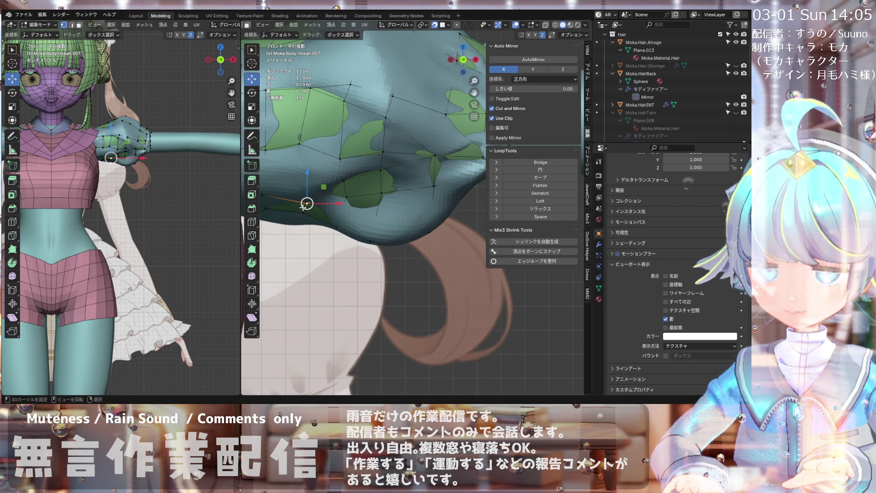
scroll(427, 192, "down", 3)
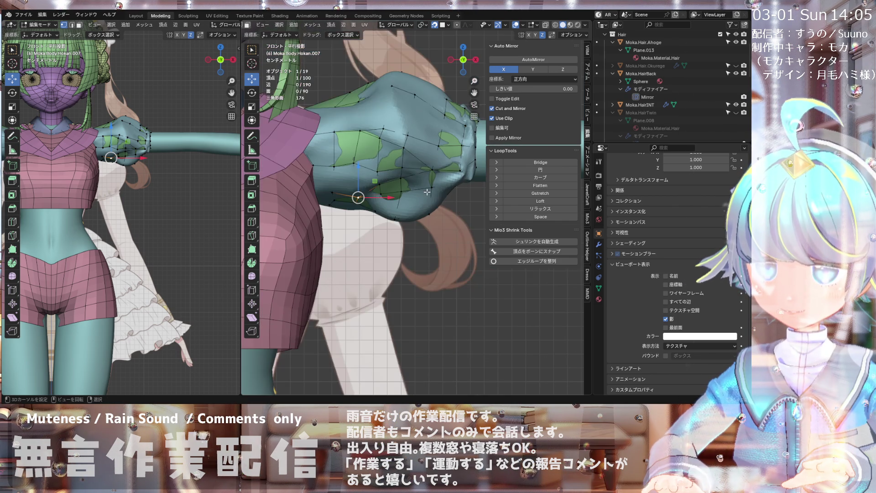
middle_click_drag(439, 182, 405, 181)
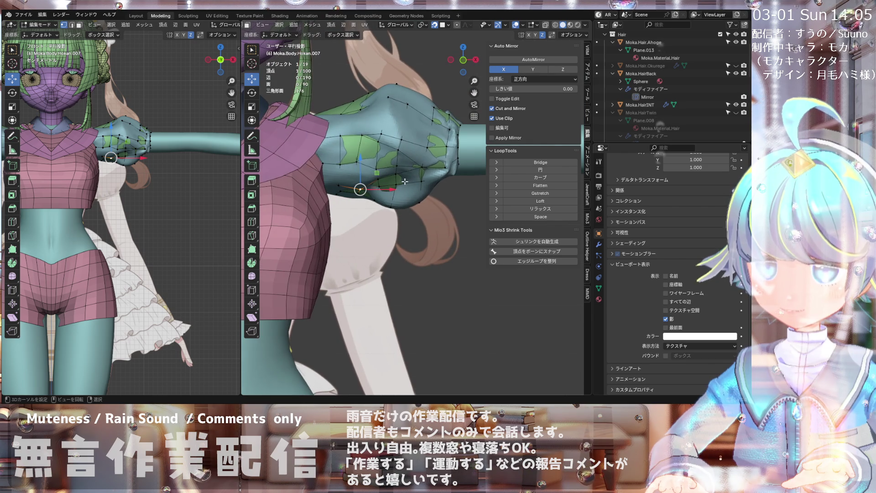
key("KP_1")
scroll(437, 200, "up", 3)
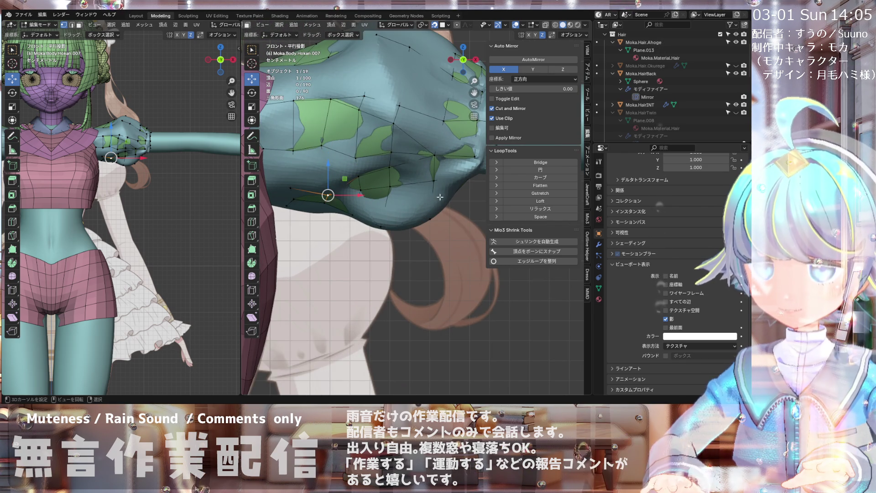
- Knife-cut across the lower sleeve from a vertex to the far side, commit it, and start moving the new vertices
key("k")
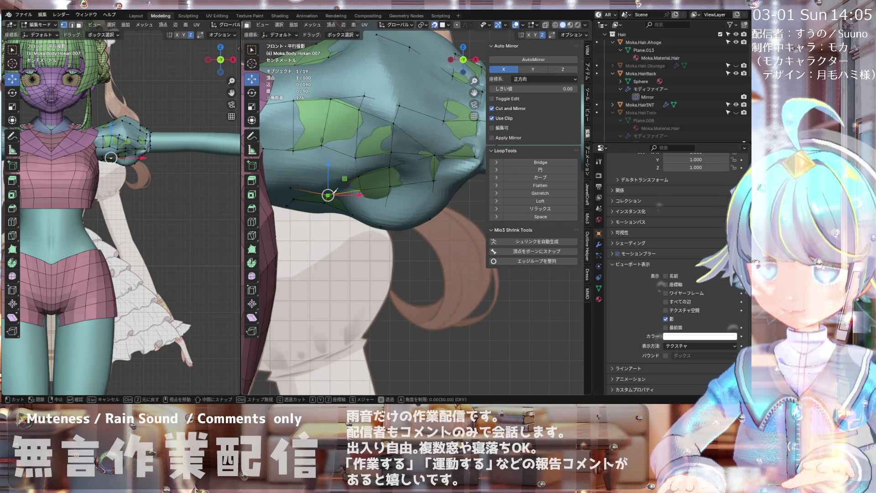
left_click(329, 196)
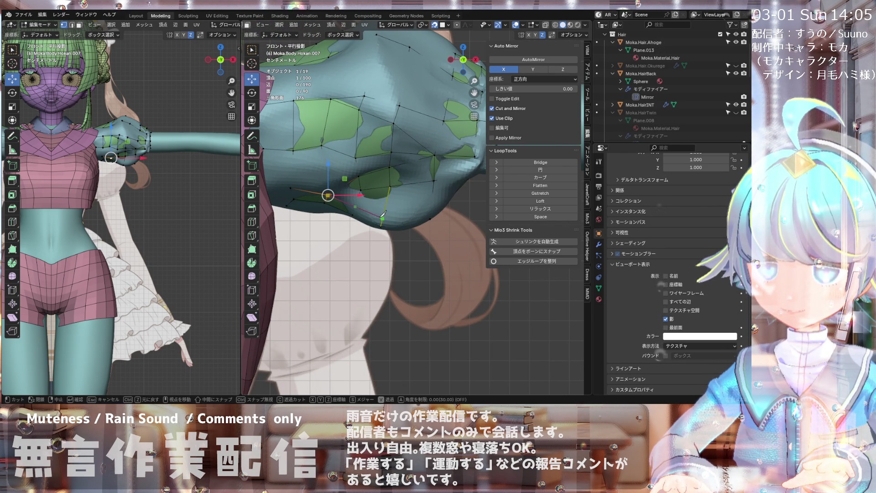
left_click(432, 196)
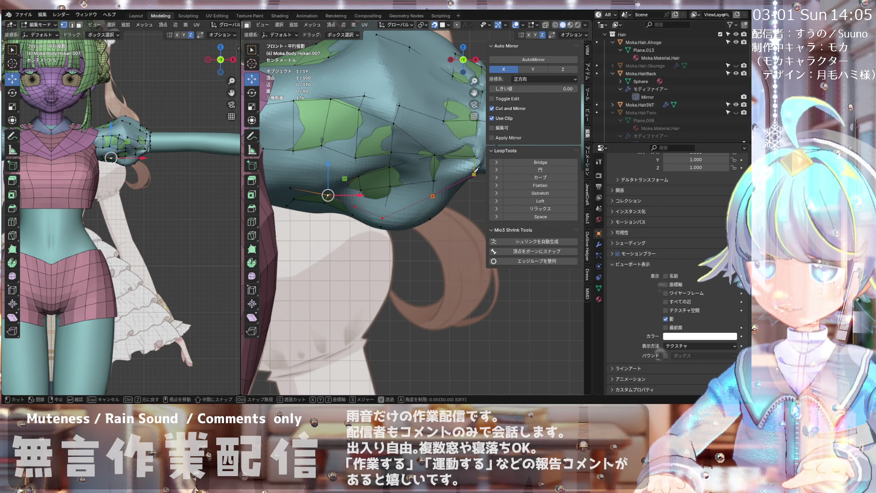
key("Return")
key("KP_Decimal")
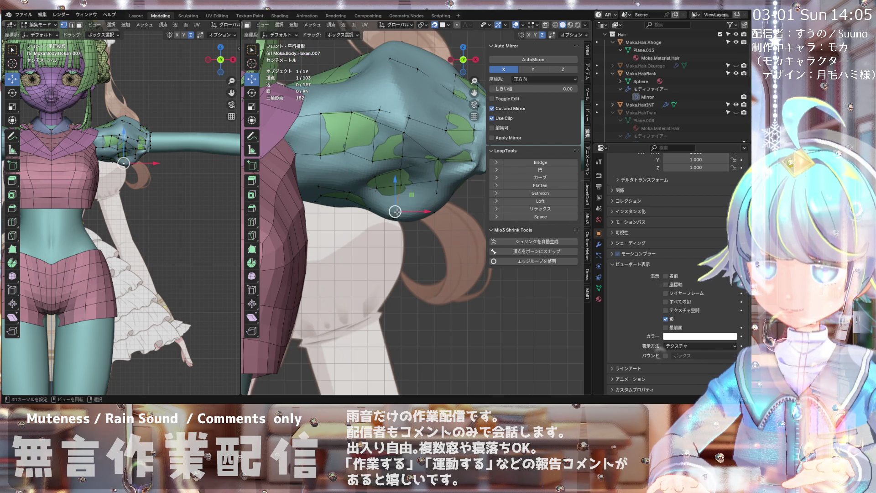
middle_click_drag(395, 211, 398, 205)
key("g")
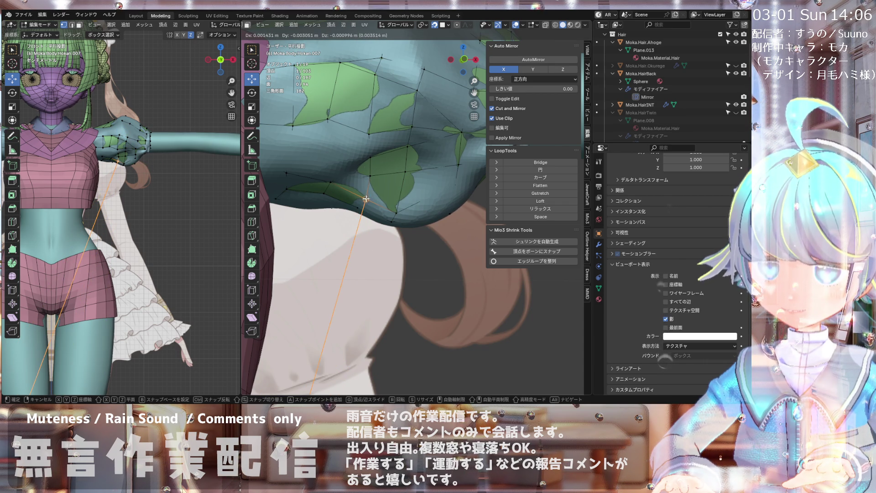
- Place the newly cut vertices and reposition another cuff vertex, checking the arm's shape
left_click(366, 198)
scroll(379, 196, "down", 5)
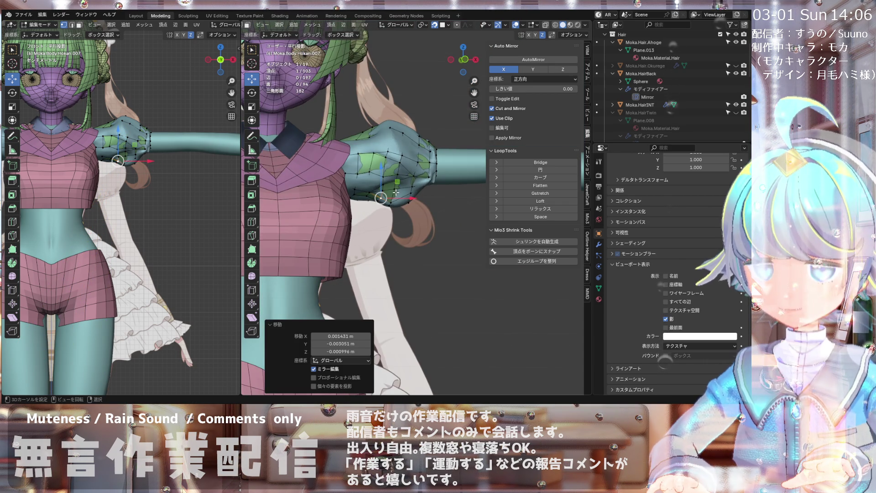
scroll(395, 192, "up", 6)
key("g")
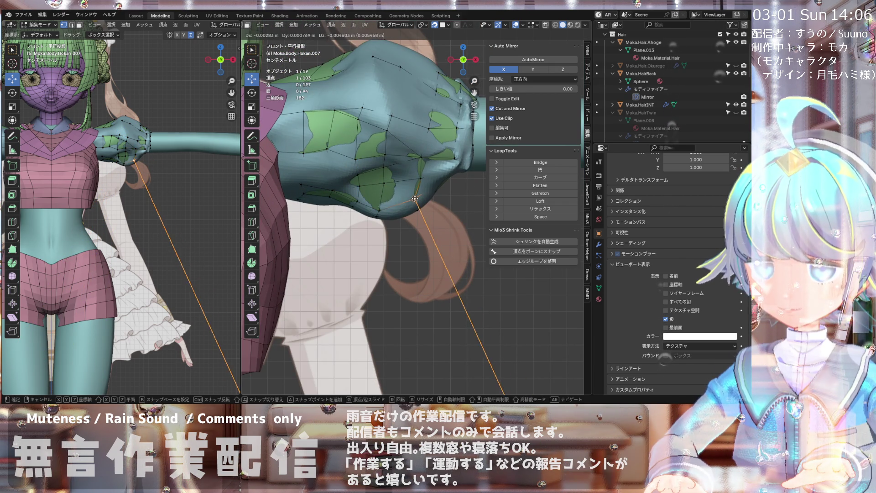
left_click(414, 199)
mouse_move(415, 199)
middle_mouse_down()
mouse_move(435, 173)
mouse_move(375, 141)
middle_mouse_up()
scroll(375, 141, "down", 3)
scroll(375, 141, "up", 3)
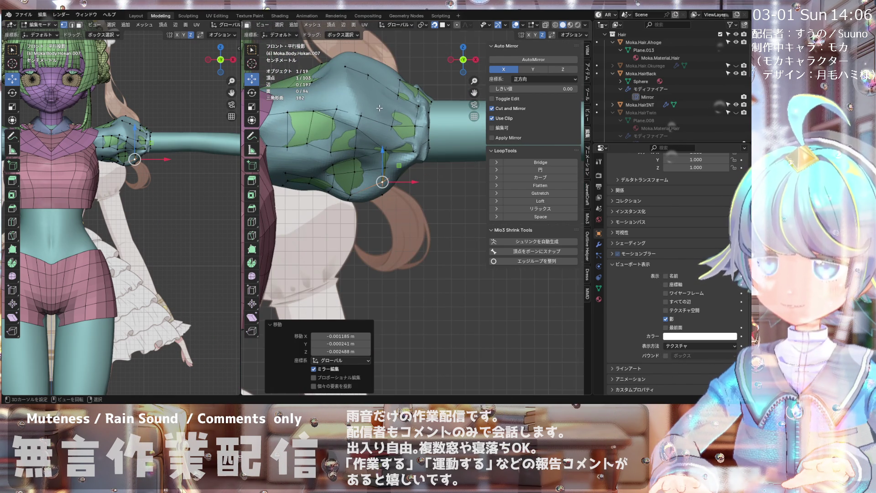
scroll(378, 112, "down", 1)
scroll(385, 96, "up", 2)
scroll(386, 100, "down", 2)
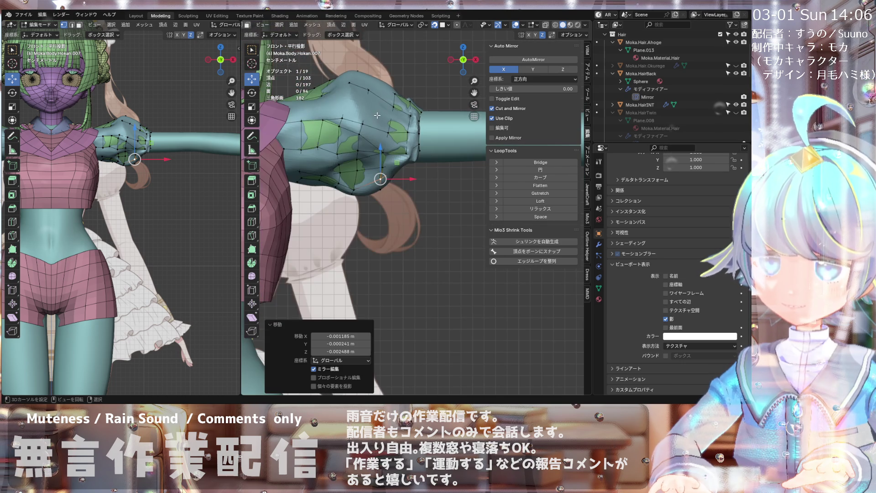
scroll(328, 161, "up", 3)
- Move the underside vertex by −0.001185, −0.000241, −0.002488 m and return to front view
key("g")
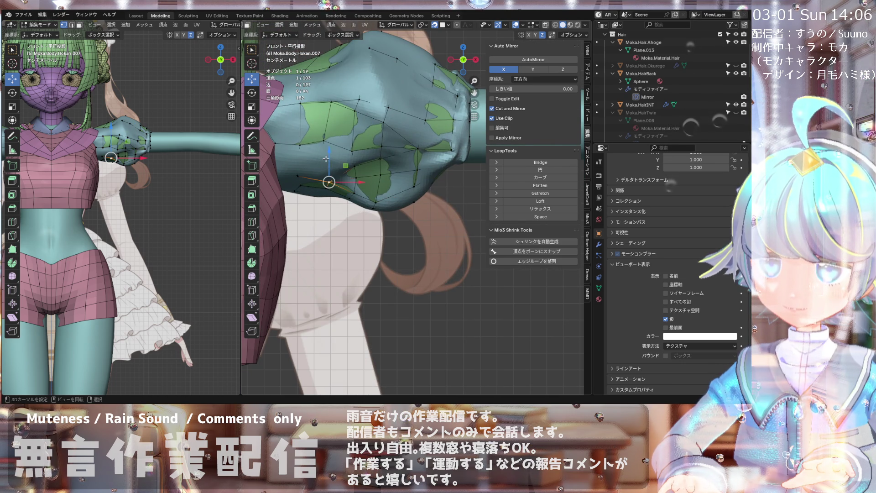
mouse_move(319, 161)
middle_mouse_down()
mouse_move(311, 161)
mouse_move(321, 158)
middle_mouse_up()
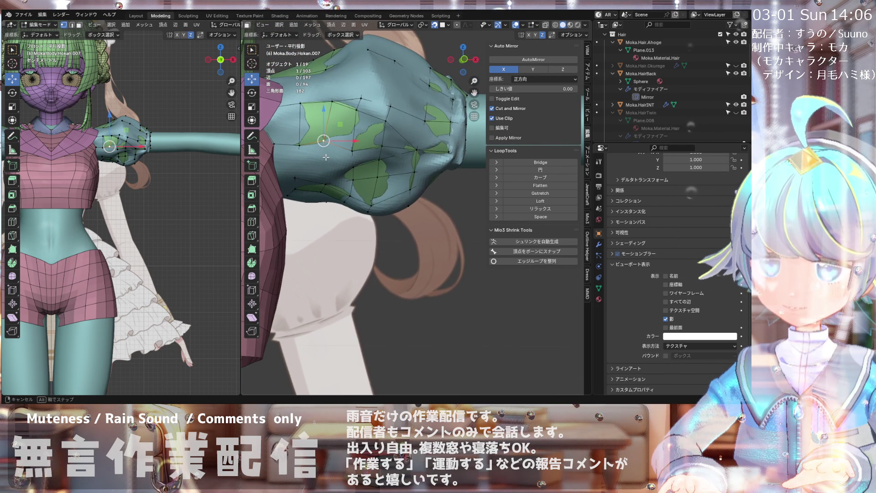
scroll(325, 158, "up", 2)
key("KP_1")
scroll(325, 158, "down", 1)
scroll(324, 157, "up", 1)
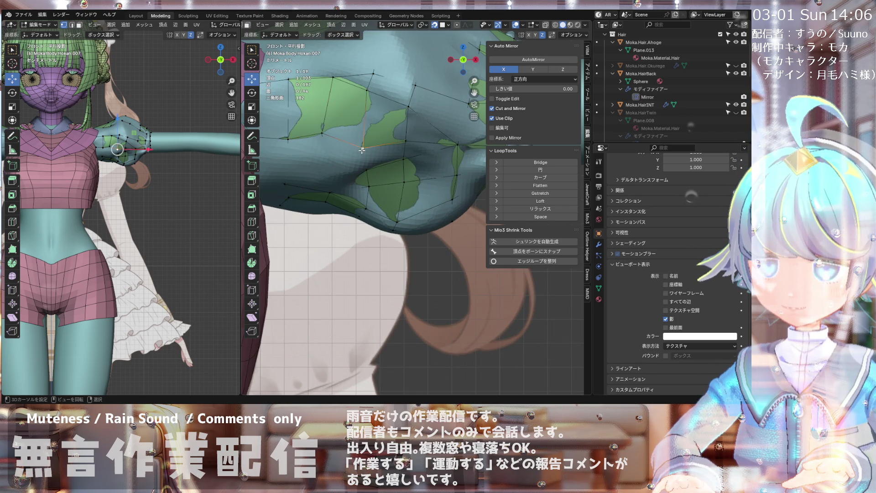
- Knife-cut a new edge across the puffed sleeve near the shoulder
key("k")
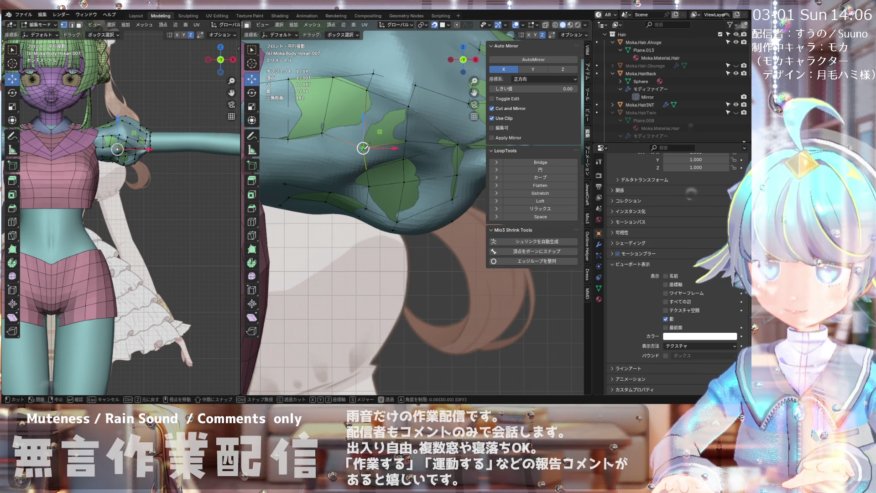
left_click(363, 147)
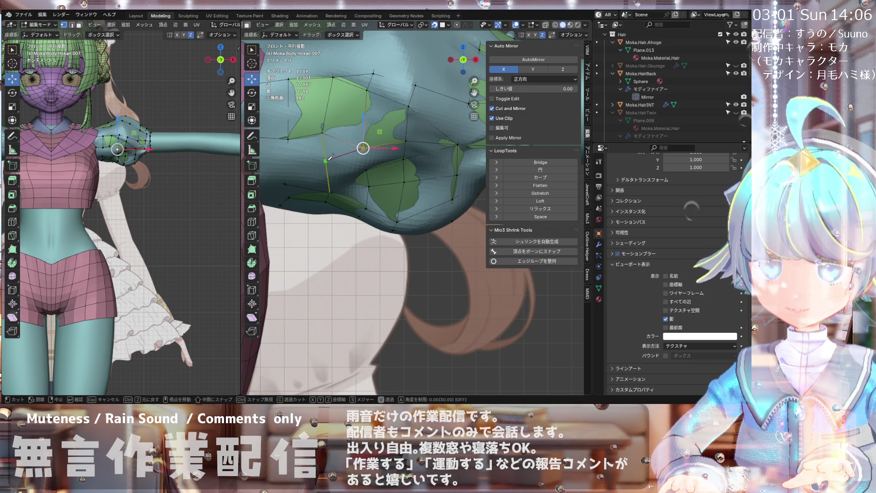
left_click(327, 159)
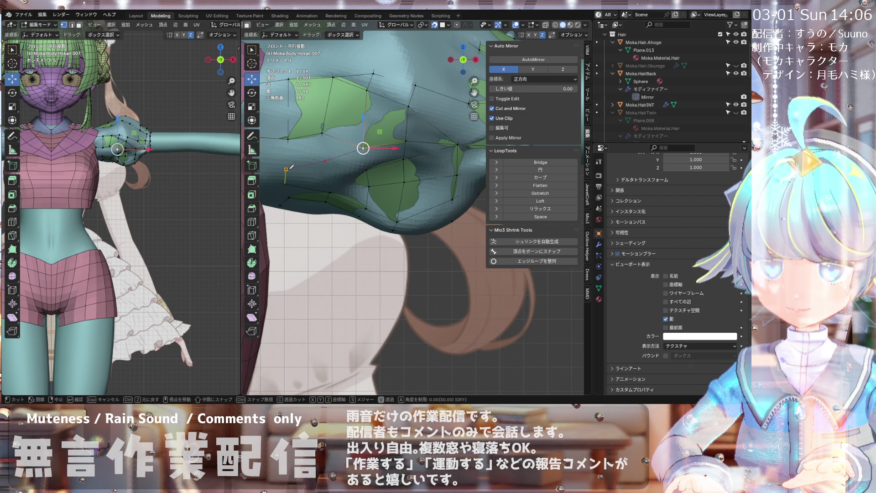
scroll(292, 166, "down", 3)
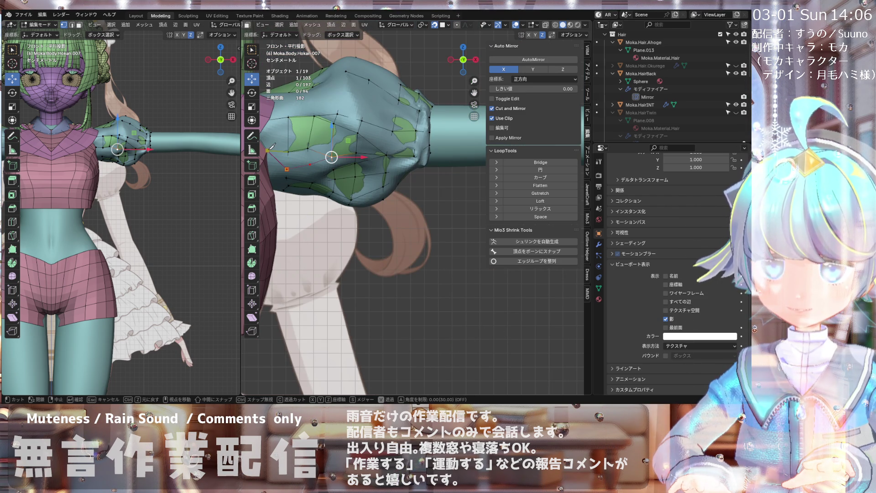
key("Return")
- Select a vertex of the new cut and nudge it to reshape the sleeve
left_click(288, 170)
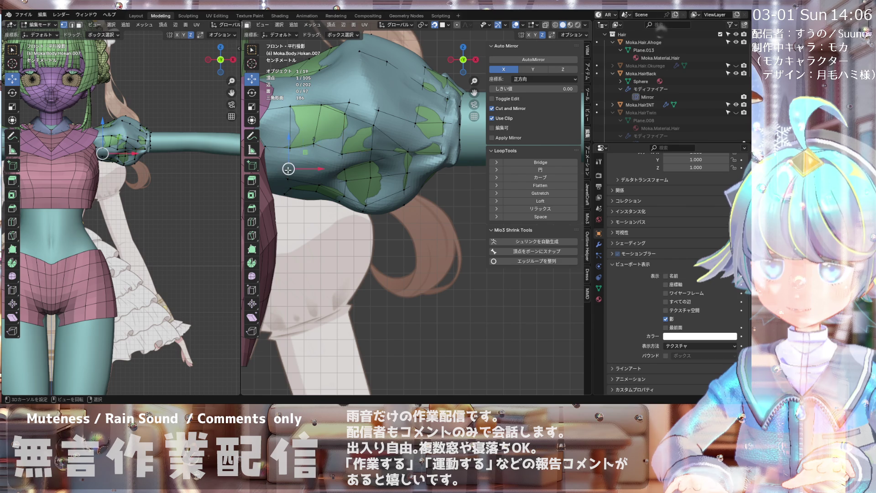
mouse_move(288, 169)
middle_mouse_down()
mouse_move(280, 153)
mouse_move(323, 190)
mouse_move(317, 166)
middle_mouse_up()
left_click_drag(317, 167, 316, 169)
scroll(316, 170, "up", 3)
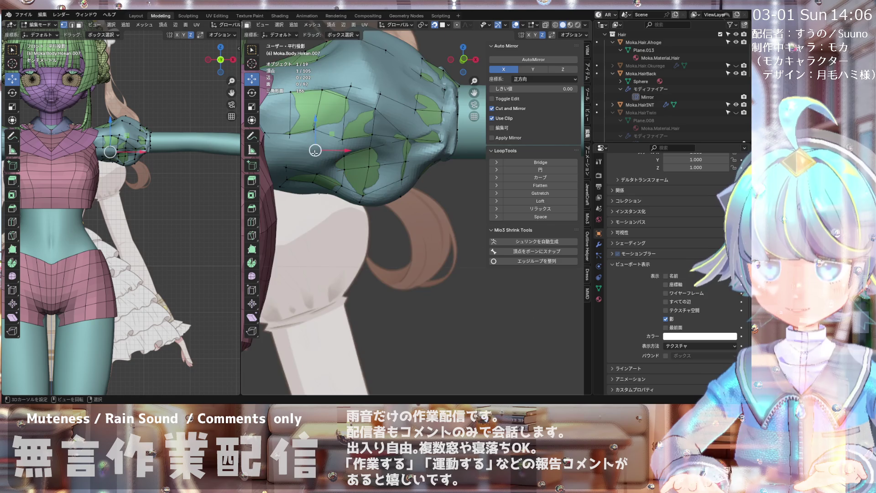
scroll(315, 153, "up", 2)
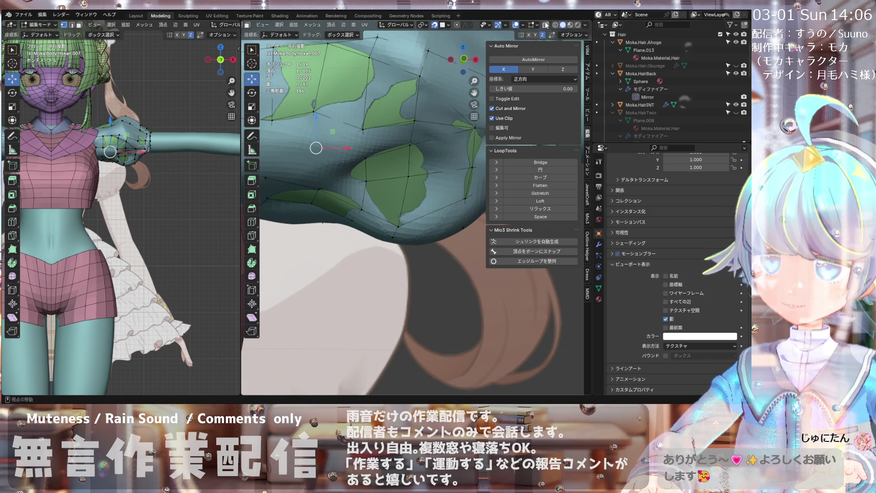
key("KP_1")
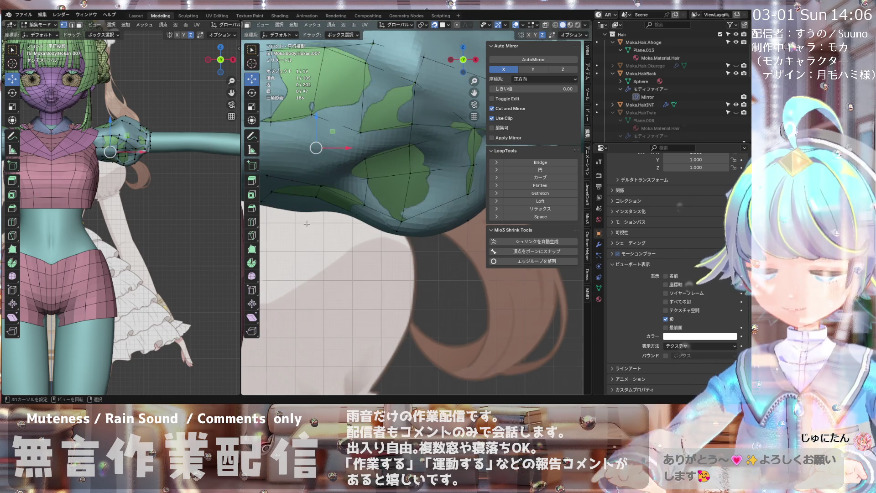
mouse_move(331, 147)
middle_mouse_down()
mouse_move(339, 123)
mouse_move(298, 144)
middle_mouse_up()
key("KP_1")
scroll(302, 144, "up", 1)
- Reposition that sleeve vertex again from a closer, tilted angle
left_click_drag(324, 151, 322, 149)
middle_click_drag(366, 143, 340, 136)
left_click_drag(340, 136, 339, 136)
scroll(340, 136, "down", 2)
middle_click_drag(340, 136, 322, 156)
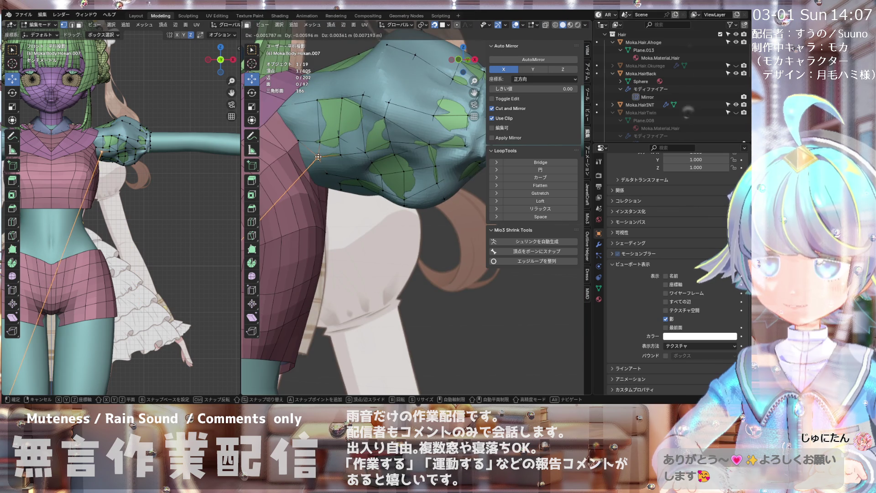
left_click(318, 157)
- In front view, pull the vertex down with G, moving it −0.001171, −0.003086, 0.001071 m
key("KP_1")
scroll(317, 175, "up", 2)
left_click_drag(314, 152, 316, 173)
key("g")
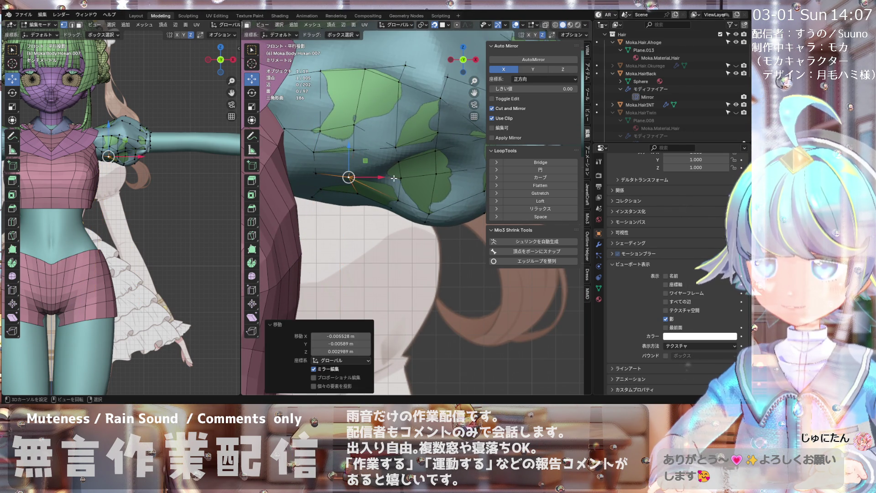
left_click(396, 160)
mouse_move(397, 160)
middle_mouse_down()
mouse_move(332, 162)
mouse_move(393, 147)
middle_mouse_up()
scroll(394, 147, "up", 3)
mouse_move(379, 214)
middle_mouse_down()
mouse_move(382, 181)
mouse_move(371, 177)
middle_mouse_up()
- From a selected sleeve vertex, knife-cut across the lower front sleeve, adding two vertices
left_click(371, 177)
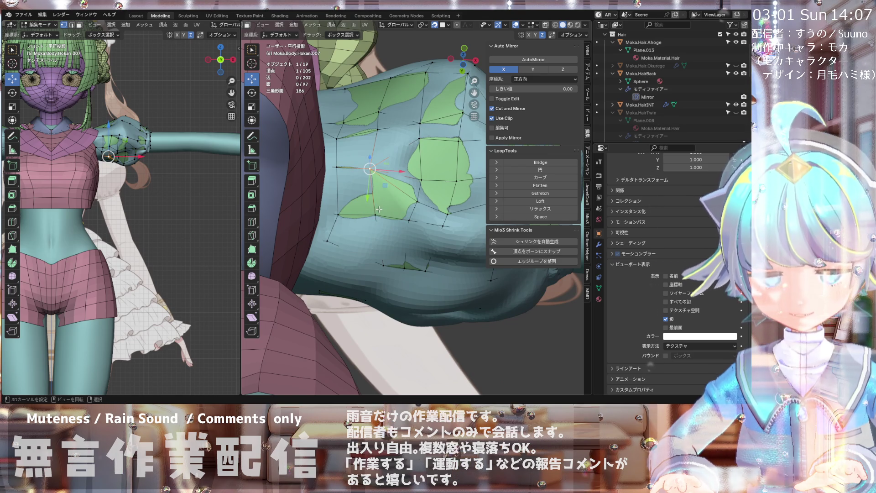
key("k")
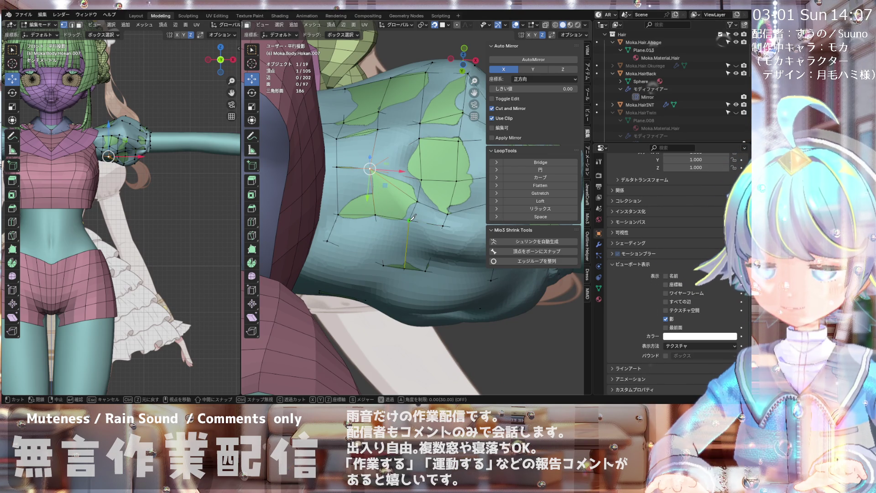
left_click(410, 220)
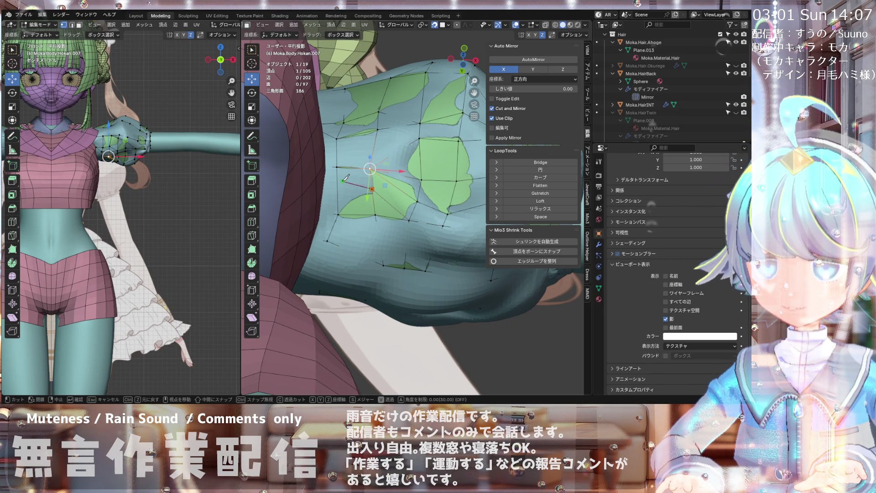
middle_click_drag(343, 179, 292, 223)
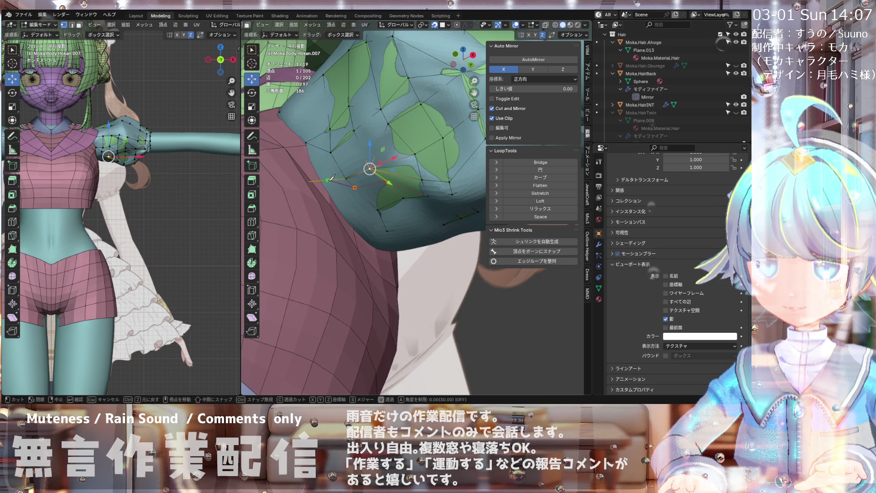
key("Return")
mouse_move(312, 179)
middle_mouse_down()
mouse_move(354, 181)
mouse_move(365, 210)
middle_mouse_up()
left_click_drag(386, 192, 385, 192)
- Move several lower sleeve vertices slightly to even out the contour
middle_click_drag(386, 193, 354, 187)
left_click(347, 177)
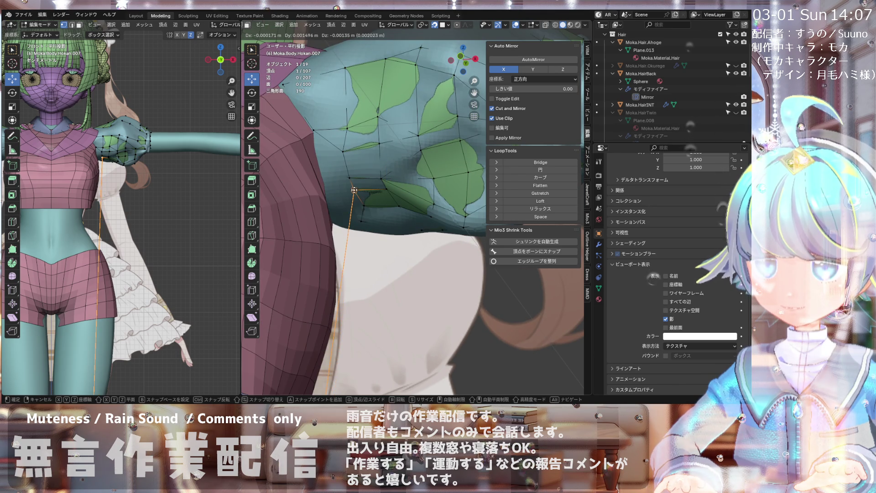
left_click_drag(347, 177, 347, 182)
middle_click_drag(347, 182, 382, 189)
mouse_move(383, 189)
left_mouse_down()
mouse_move(351, 185)
mouse_move(330, 208)
left_mouse_up()
mouse_move(331, 208)
middle_mouse_down()
mouse_move(383, 218)
mouse_move(381, 205)
middle_mouse_up()
left_click_drag(384, 195, 385, 191)
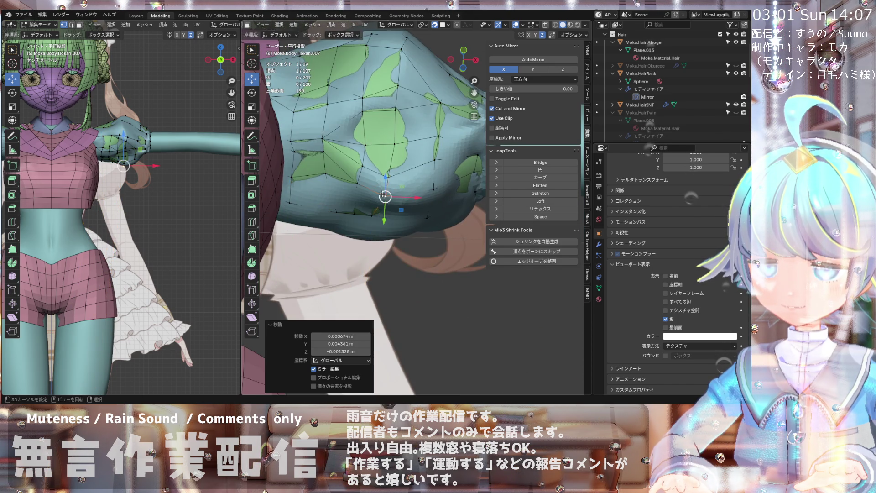
middle_click_drag(385, 192, 372, 220)
scroll(372, 220, "up", 3)
- Nudge more sleeve vertices to smooth the contour, checking in front view
left_click_drag(402, 190, 404, 188)
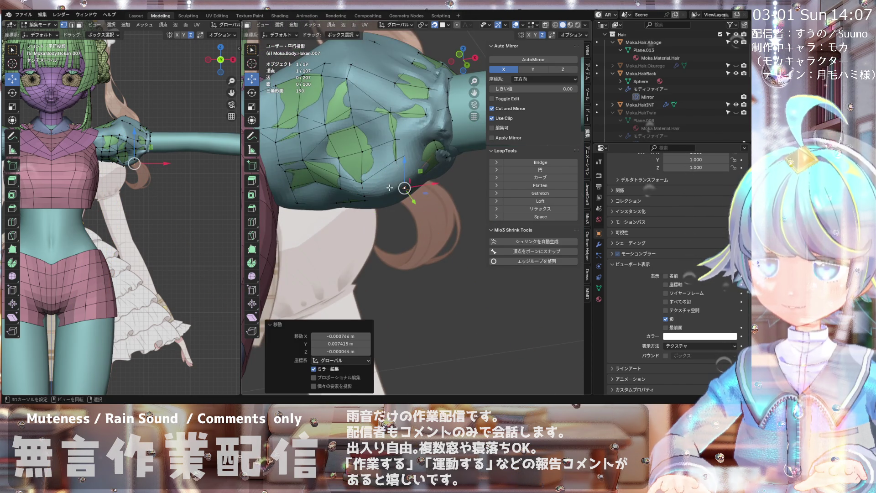
middle_click_drag(405, 187, 393, 156)
left_click_drag(402, 188, 403, 186)
middle_click_drag(404, 187, 400, 181)
key("KP_1")
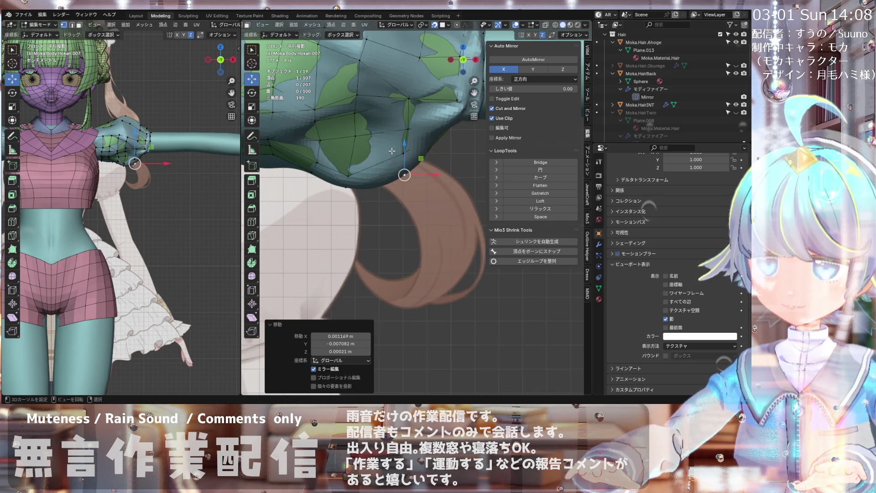
left_click_drag(405, 174, 402, 177)
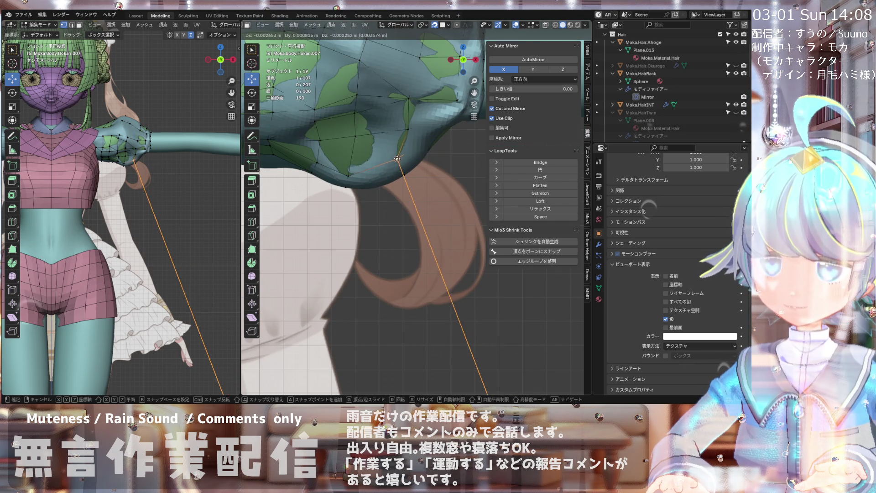
scroll(402, 132, "down", 2)
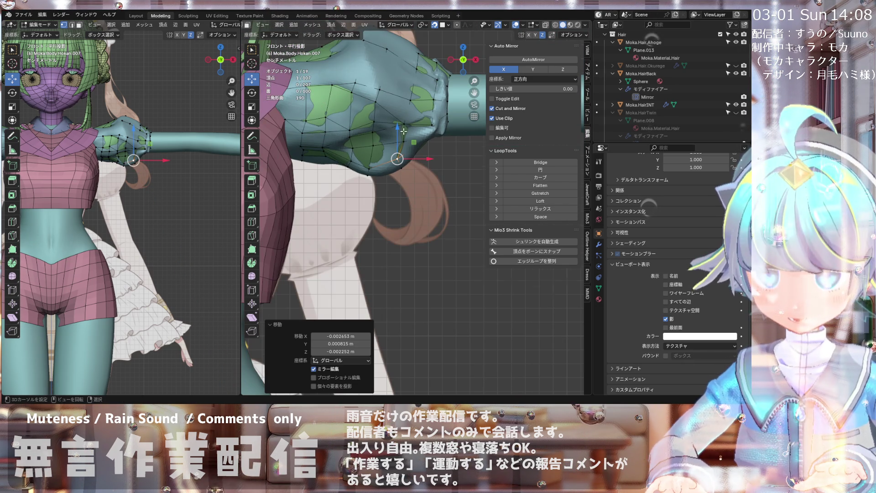
scroll(403, 131, "up", 2)
mouse_move(404, 132)
middle_mouse_down()
mouse_move(398, 103)
mouse_move(380, 118)
middle_mouse_up()
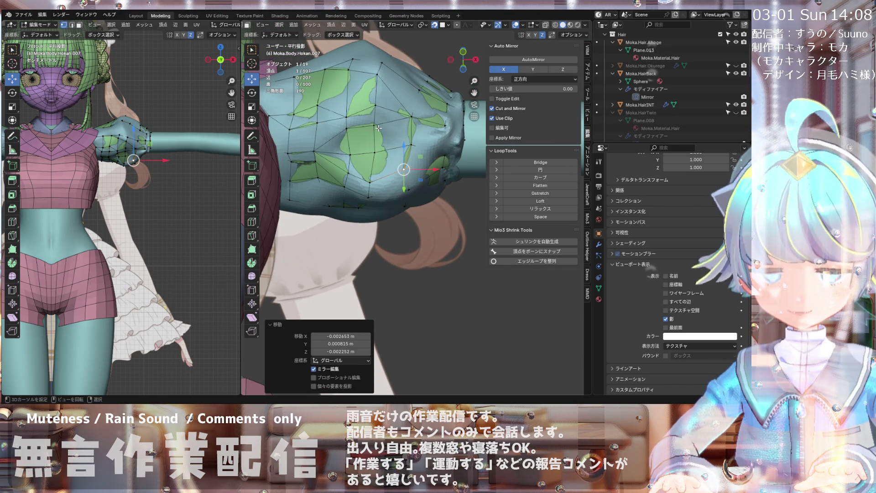
- Snap a selected sleeve vertex onto the vertex directly above it
left_click(377, 128)
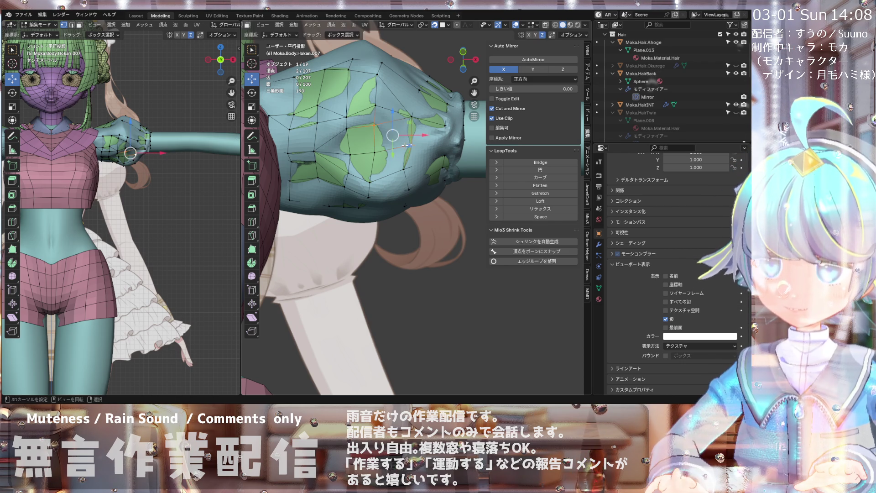
scroll(415, 159, "up", 3)
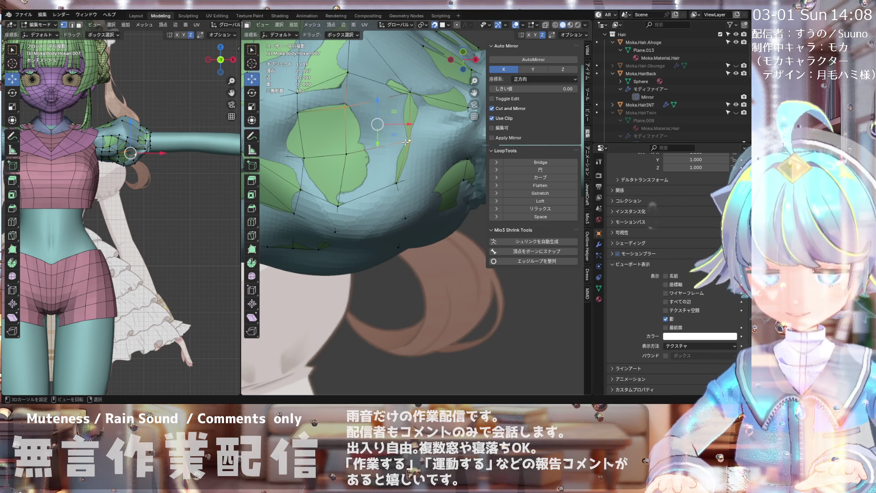
left_click(346, 106)
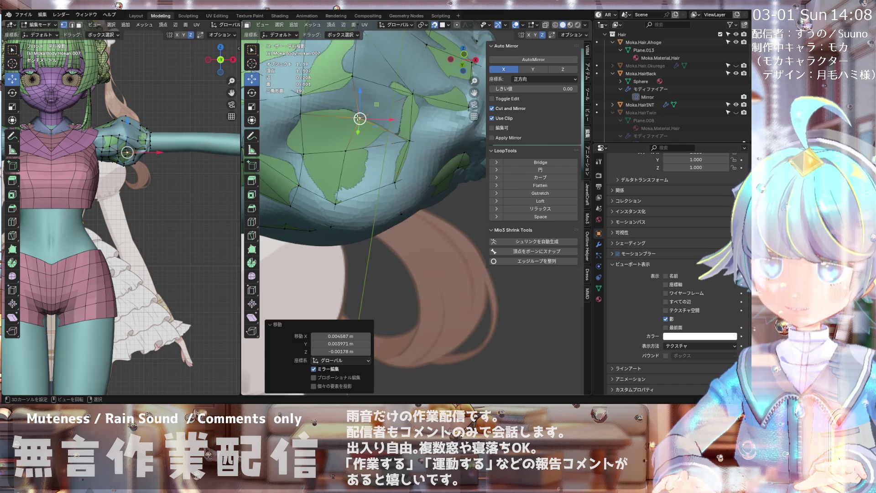
key("g")
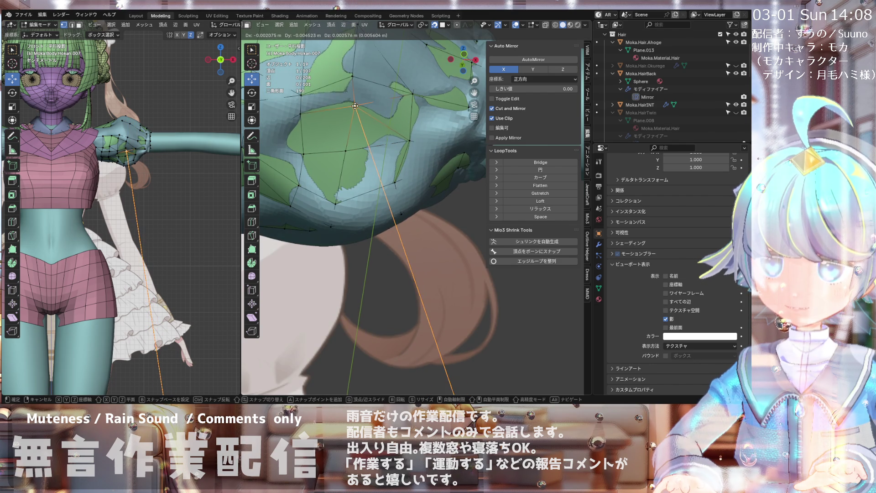
left_click(355, 76)
mouse_move(355, 76)
middle_mouse_down()
mouse_move(348, 133)
mouse_move(316, 145)
mouse_move(385, 108)
middle_mouse_up()
scroll(383, 96, "up", 2)
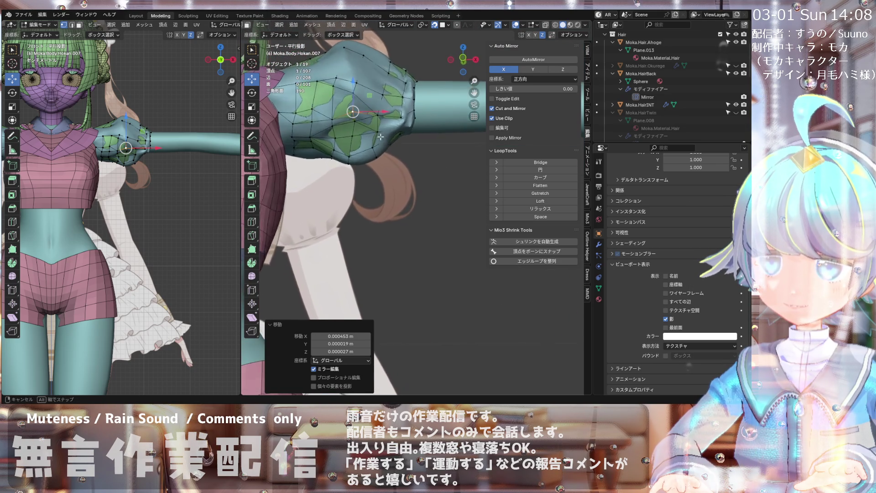
- Pull a sleeve vertex to a new position, nudging it −0.000924, 0.005054, 0.003567 m
middle_click_drag(378, 142, 362, 103)
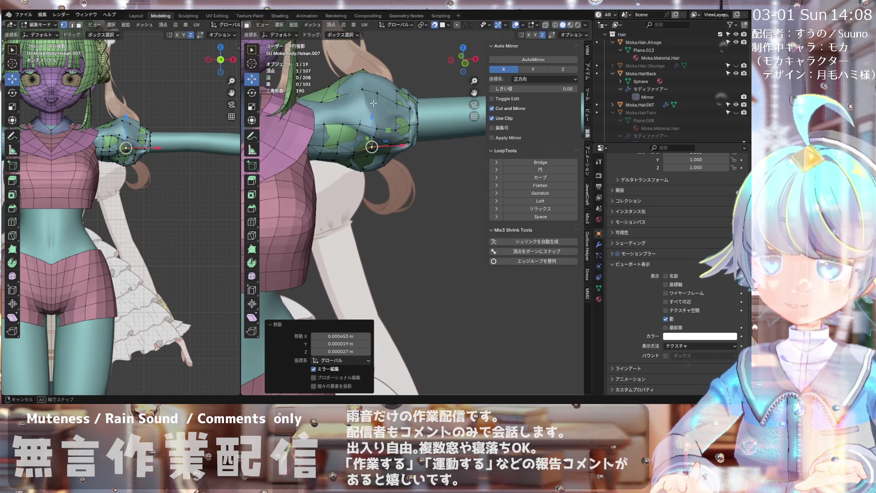
key("KP_1")
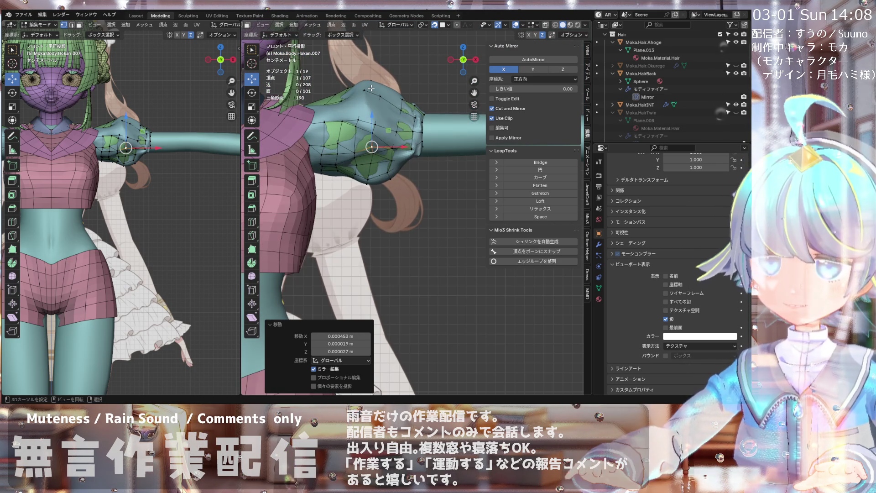
scroll(397, 85, "up", 2)
scroll(402, 136, "down", 1)
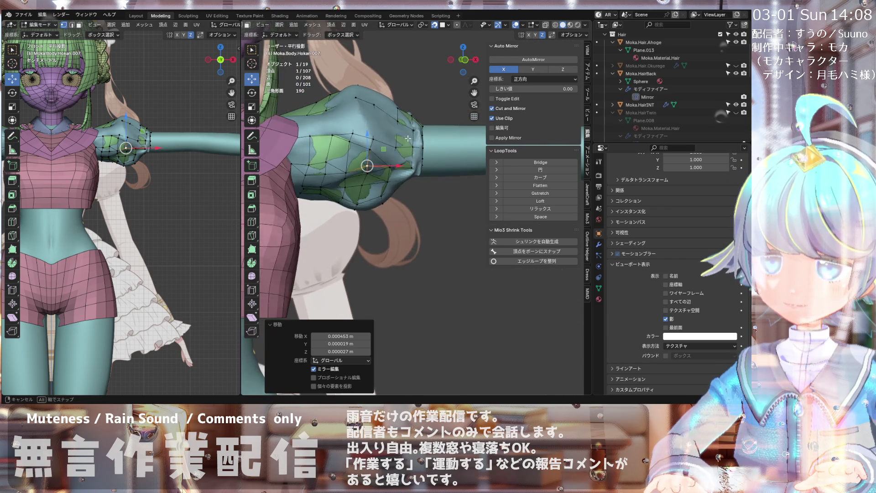
scroll(340, 147, "up", 2)
middle_click_drag(341, 148, 349, 137)
scroll(354, 133, "down", 2)
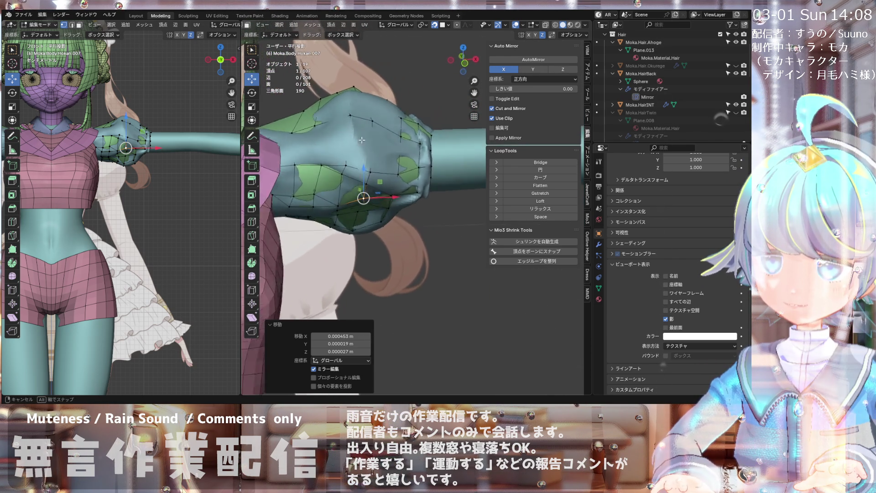
middle_click_drag(354, 137, 367, 151)
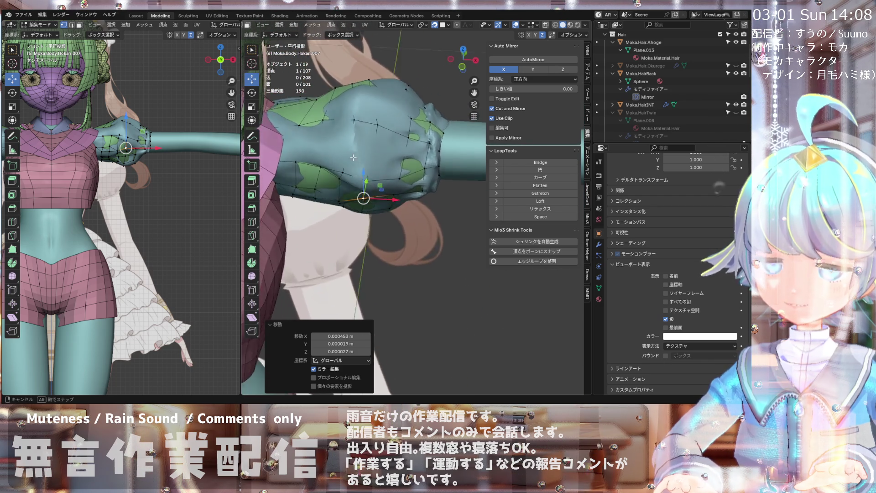
mouse_move(361, 145)
middle_mouse_down()
mouse_move(410, 164)
mouse_move(411, 185)
mouse_move(424, 172)
middle_mouse_up()
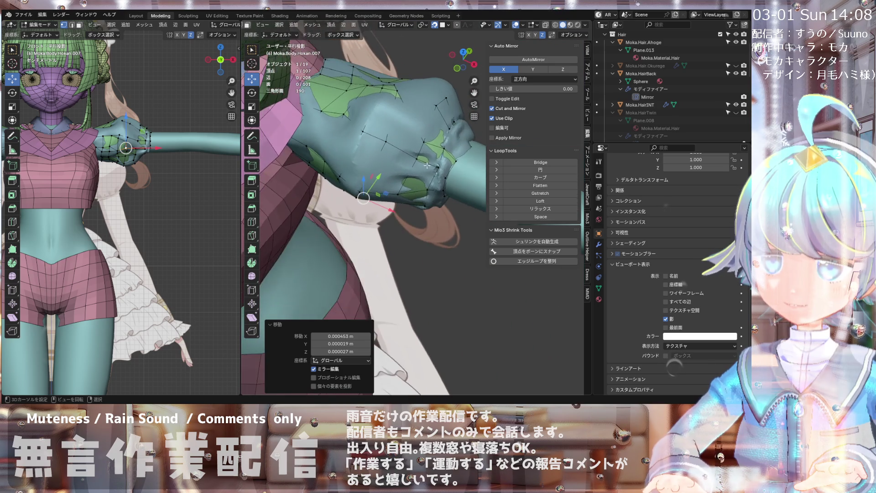
left_click_drag(423, 144, 425, 141)
mouse_move(424, 141)
middle_mouse_down()
mouse_move(427, 132)
mouse_move(420, 178)
middle_mouse_up()
- Move another sleeve vertex by 0.002306, −0.008545, −0.001191 m from above
mouse_move(393, 139)
middle_mouse_down()
mouse_move(427, 81)
mouse_move(436, 108)
middle_mouse_up()
left_click(436, 108)
key("g")
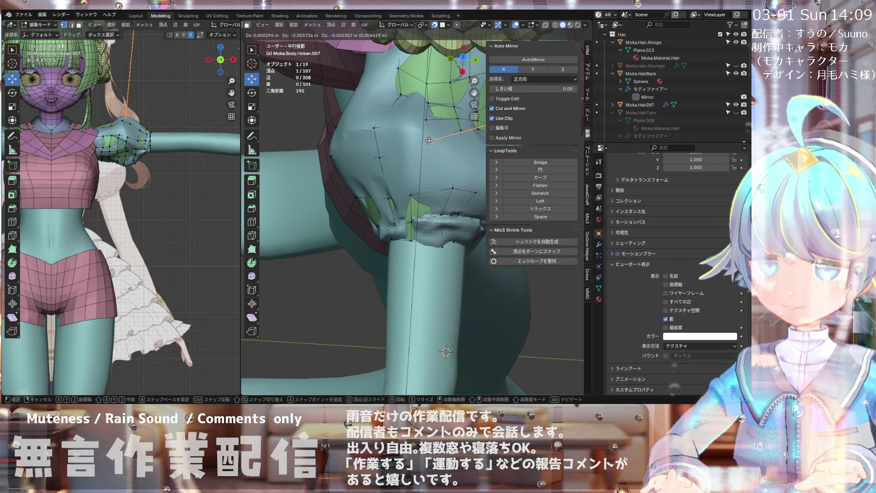
left_click(426, 120)
- Orbit and zoom around the sleeve, ending in front view, to check its shape
mouse_move(427, 119)
middle_mouse_down()
mouse_move(472, 86)
mouse_move(413, 176)
middle_mouse_up()
scroll(413, 176, "down", 3)
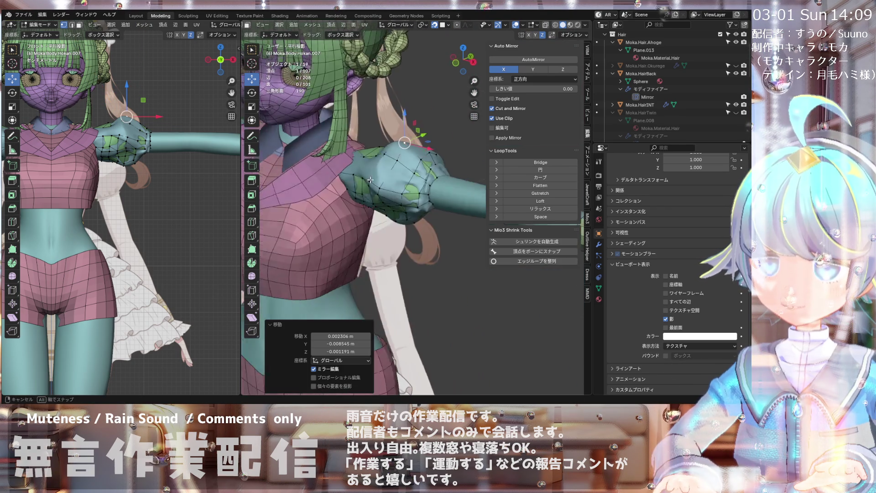
scroll(414, 176, "down", 2)
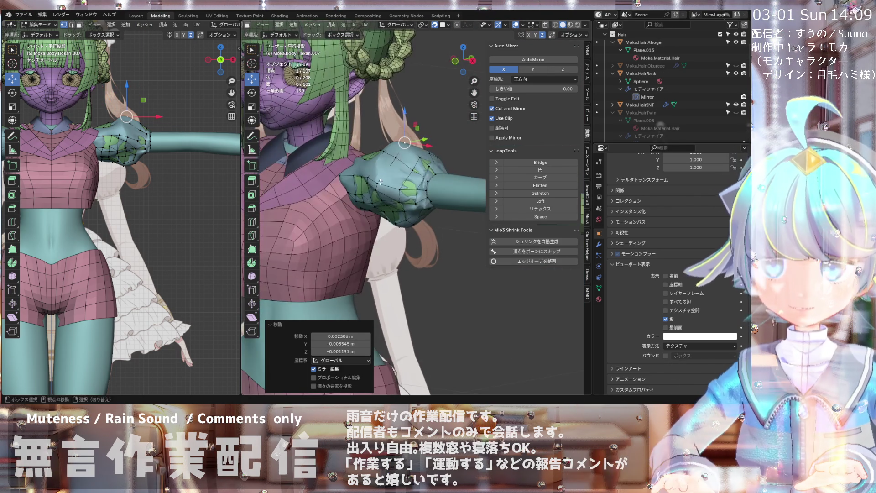
middle_click_drag(413, 177, 401, 167)
scroll(396, 169, "up", 2)
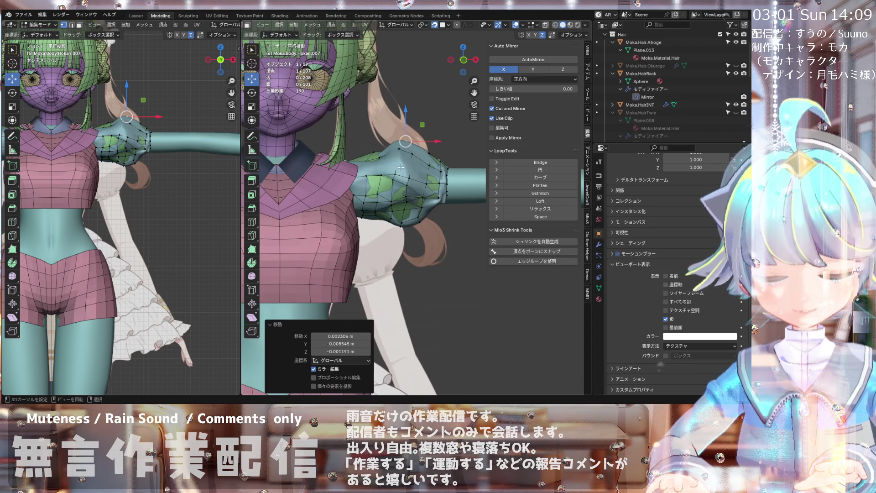
key("KP_1")
scroll(369, 165, "up", 4)
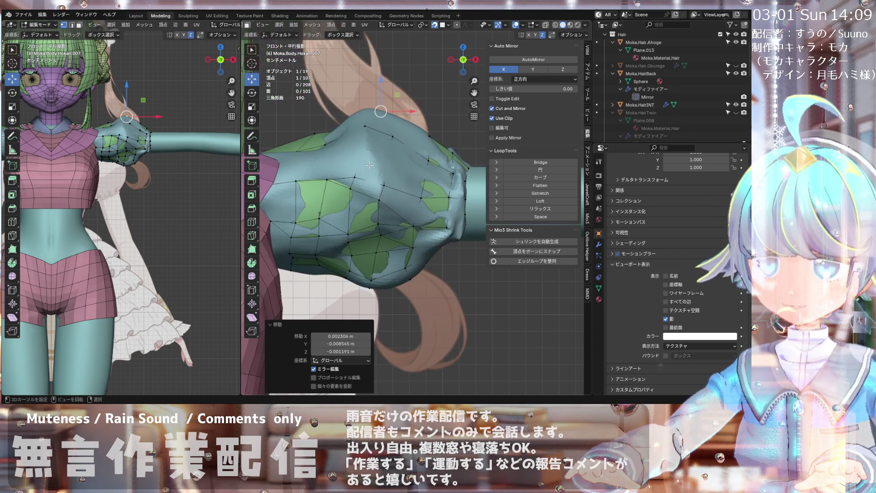
scroll(368, 143, "up", 2)
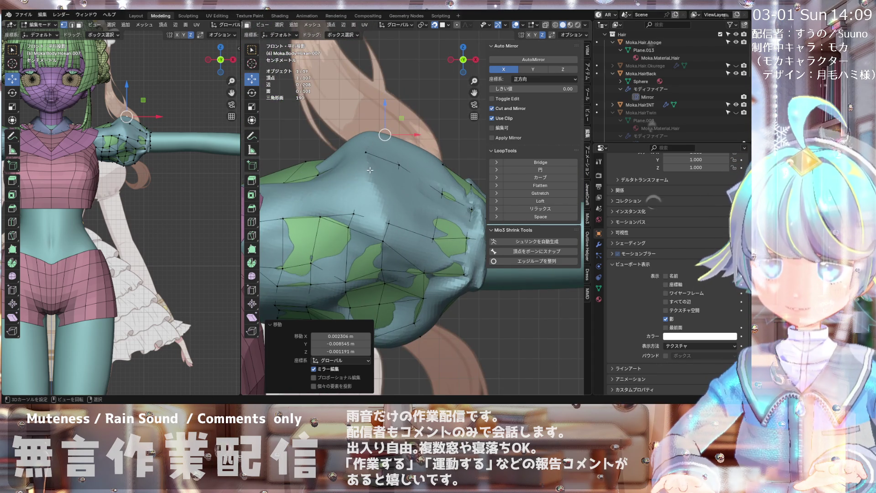
scroll(360, 187, "up", 3)
- Select a vertex on top of the sleeve and enable In Front display for Moka.Body.Hokan.007
middle_click_drag(359, 187, 312, 199)
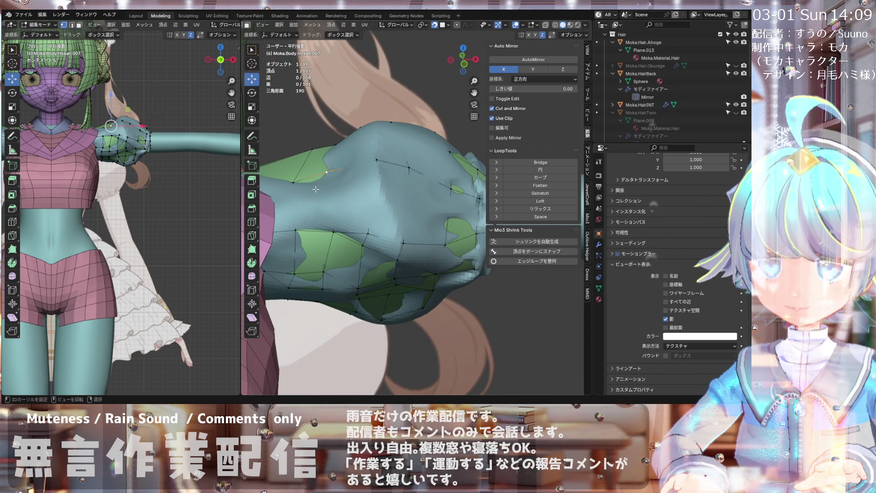
left_click(312, 199)
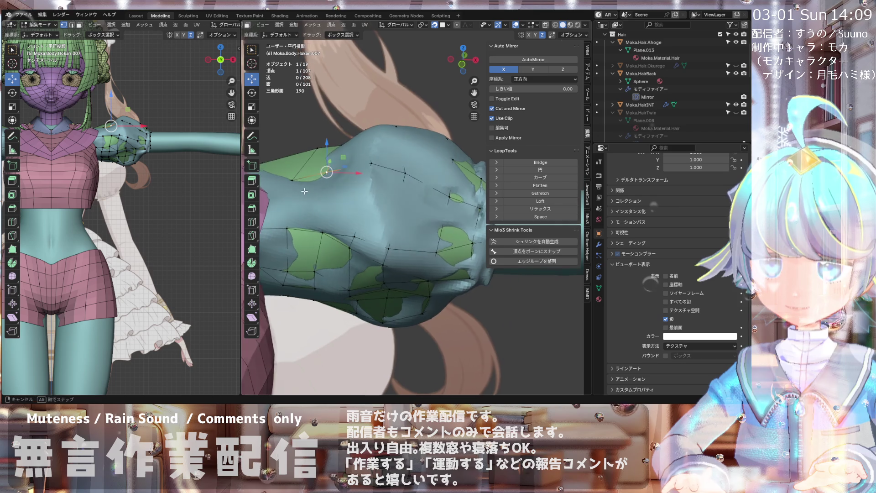
scroll(305, 192, "down", 4)
scroll(287, 193, "up", 5)
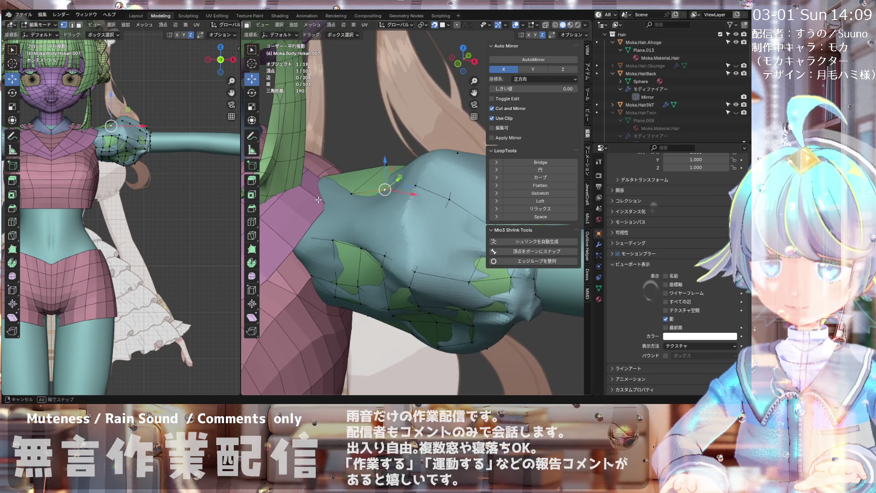
mouse_move(320, 196)
middle_mouse_down()
mouse_move(329, 206)
mouse_move(362, 198)
middle_mouse_up()
scroll(328, 207, "down", 3)
scroll(343, 214, "up", 2)
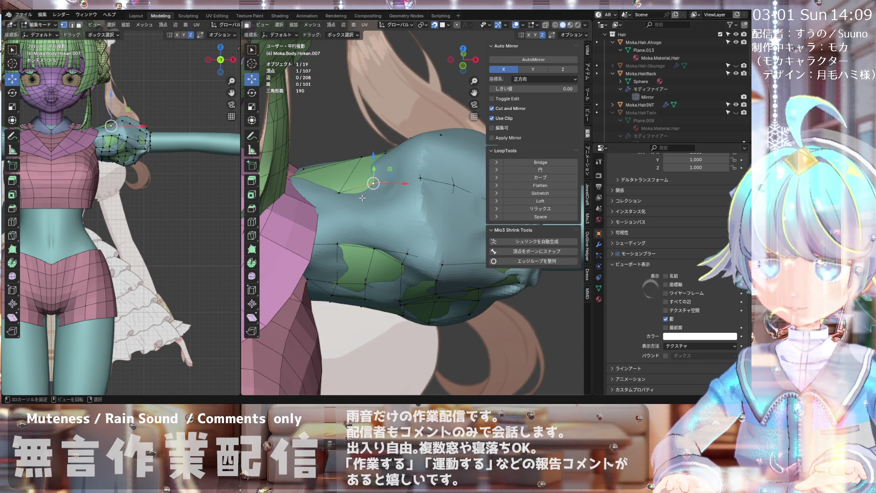
scroll(362, 197, "down", 2)
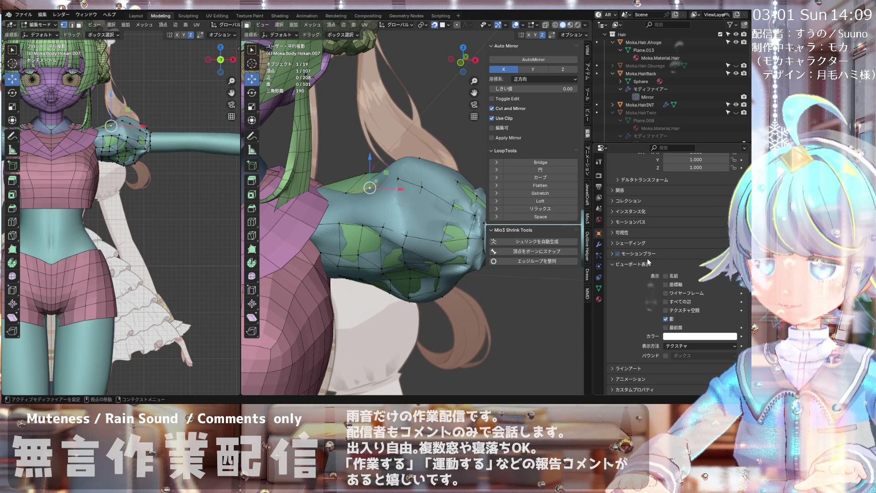
left_click(666, 328)
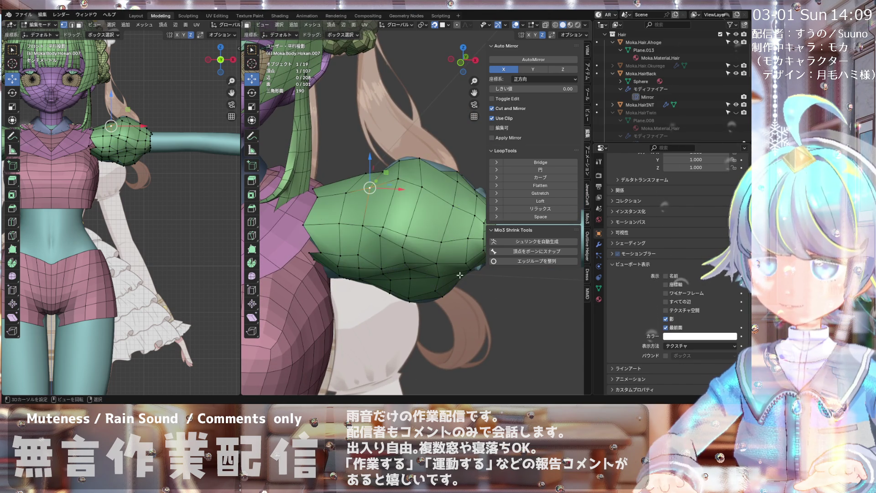
- Orbit around the green sleeve, now drawn in front of the body, and review it from the front
middle_click_drag(330, 205, 382, 177)
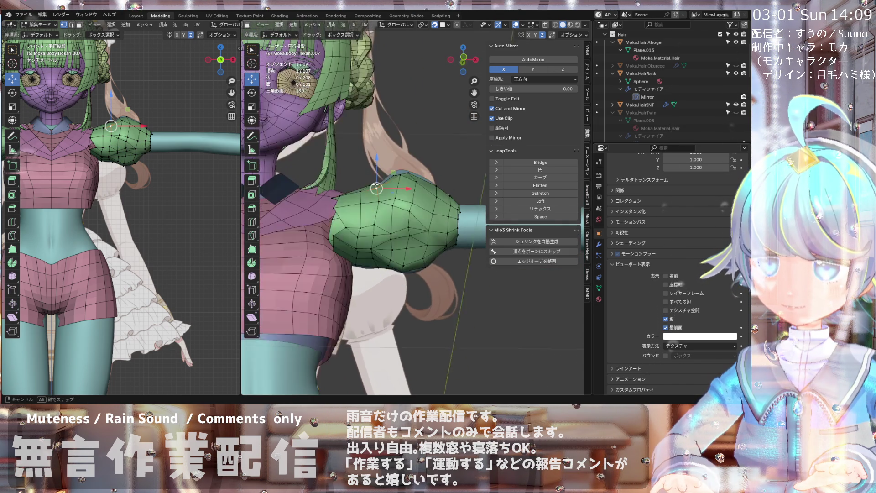
key("KP_1")
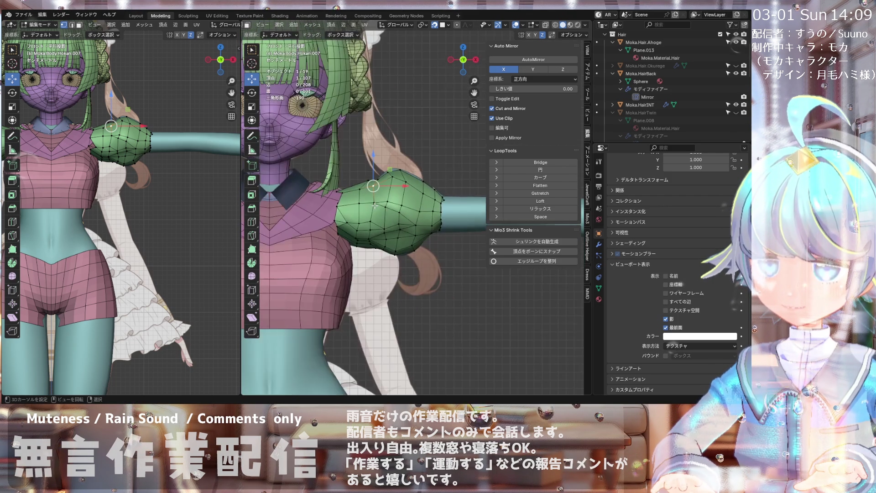
mouse_move(375, 206)
middle_mouse_down()
mouse_move(344, 199)
mouse_move(374, 172)
mouse_move(346, 200)
middle_mouse_up()
scroll(354, 222, "down", 4)
scroll(315, 226, "up", 5)
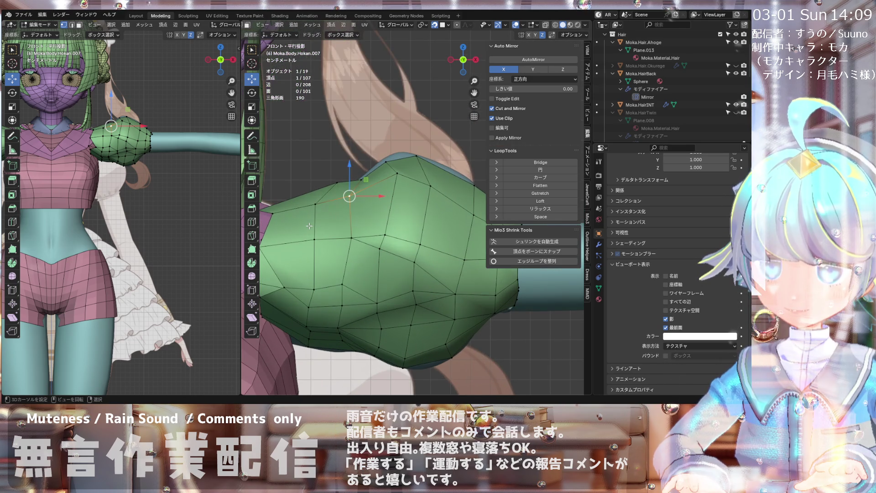
mouse_move(354, 196)
middle_mouse_down()
mouse_move(365, 198)
mouse_move(306, 263)
mouse_move(315, 275)
mouse_move(336, 269)
middle_mouse_up()
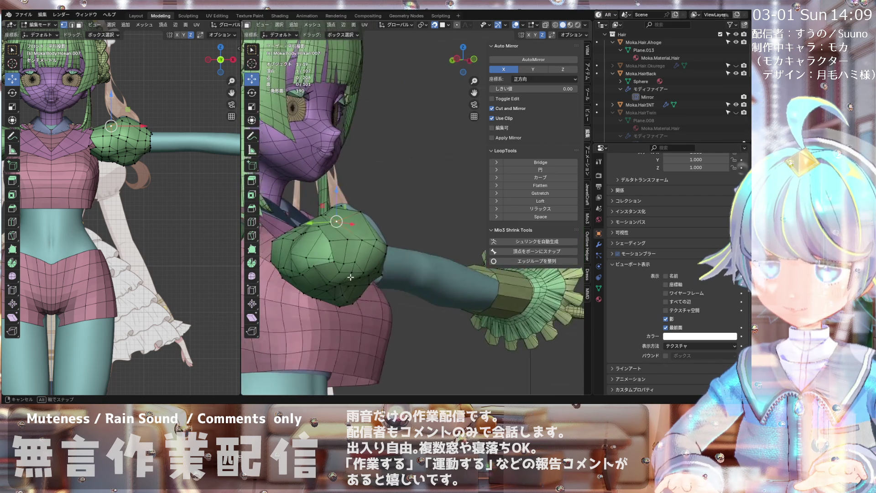
scroll(329, 252, "up", 2)
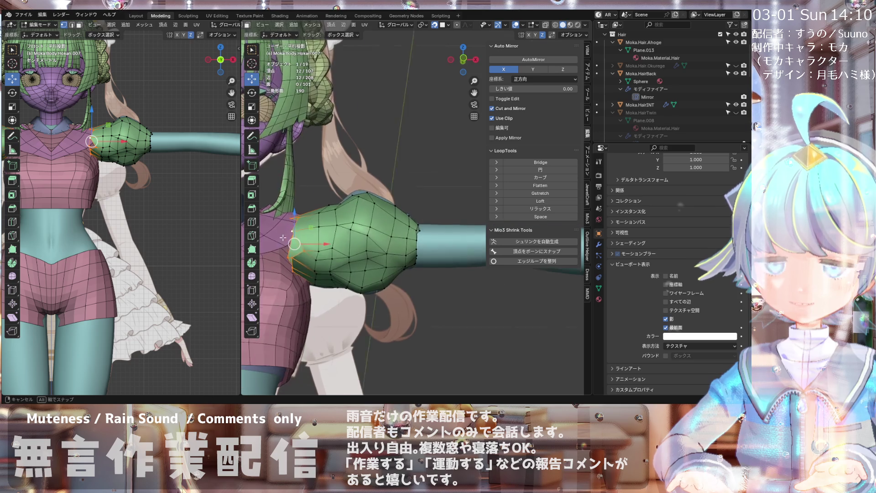
- Try moving a shoulder vertex left, undo it, and turn the shoulder toward the view
scroll(309, 260, "up", 5)
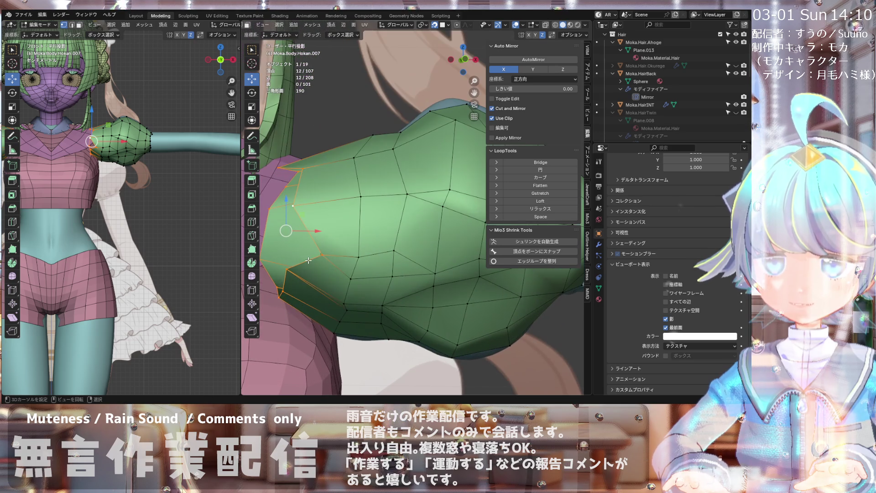
left_click_drag(322, 255, 286, 244)
scroll(331, 239, "down", 5)
mouse_move(331, 238)
middle_mouse_down()
mouse_move(287, 286)
mouse_move(386, 224)
mouse_move(397, 229)
mouse_move(330, 257)
mouse_move(352, 214)
mouse_move(348, 195)
middle_mouse_up()
key("ctrl+z")
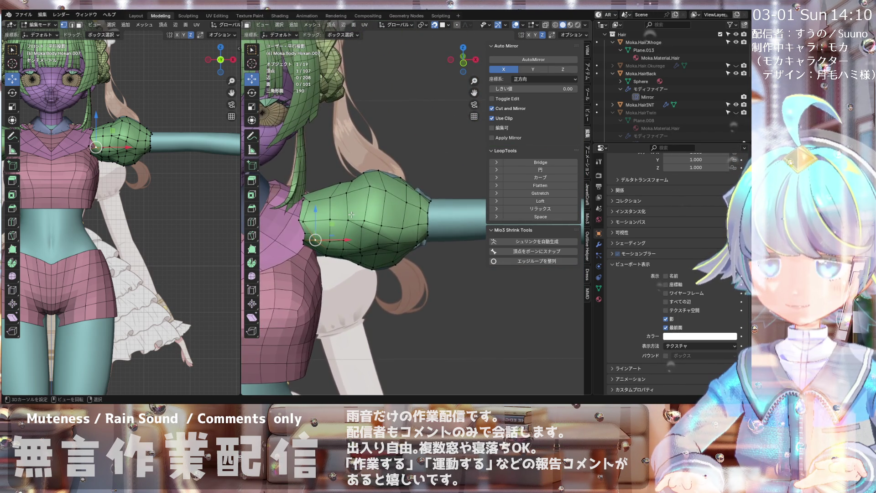
scroll(349, 194, "up", 2)
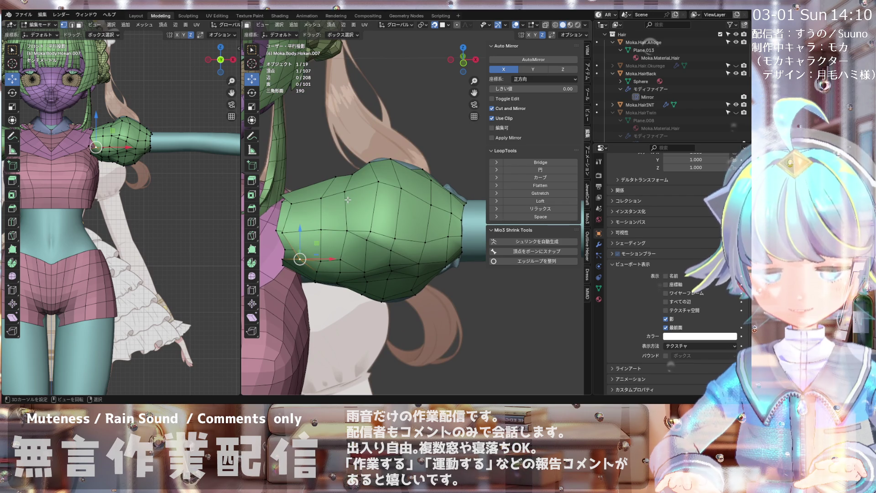
middle_click_drag(348, 199, 405, 217)
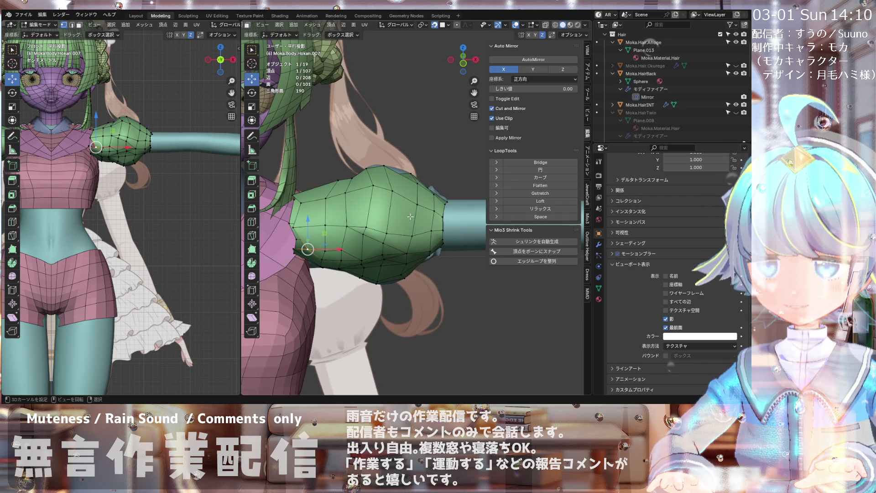
mouse_move(345, 215)
middle_mouse_down()
mouse_move(362, 207)
mouse_move(322, 209)
middle_mouse_up()
scroll(322, 209, "up", 1)
- Knife-cut a new edge across the shoulder mesh
key("k")
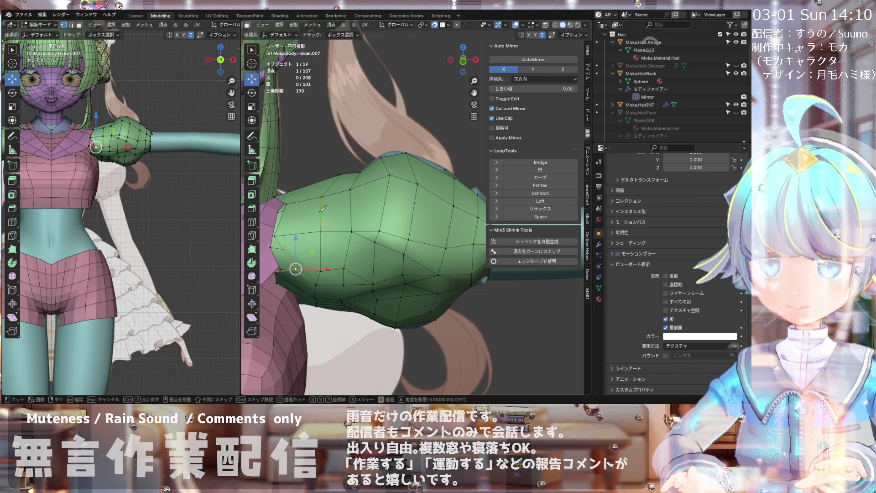
left_click(327, 207)
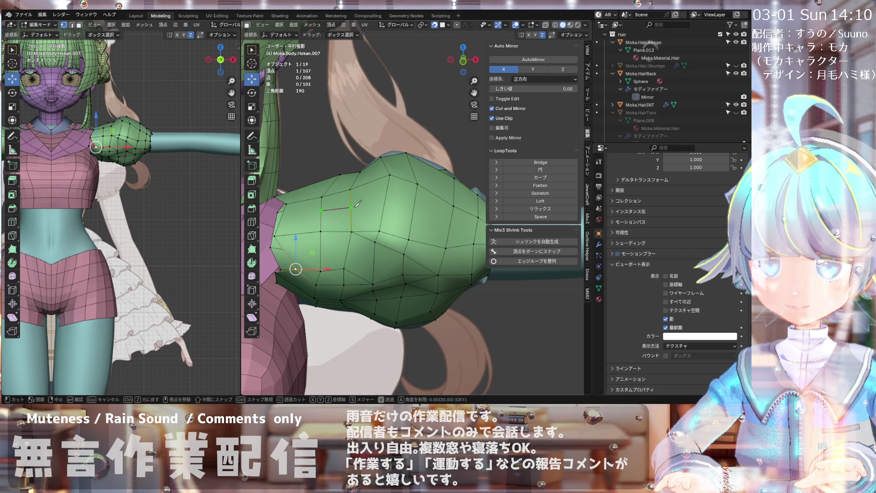
left_click(448, 228)
key("Return")
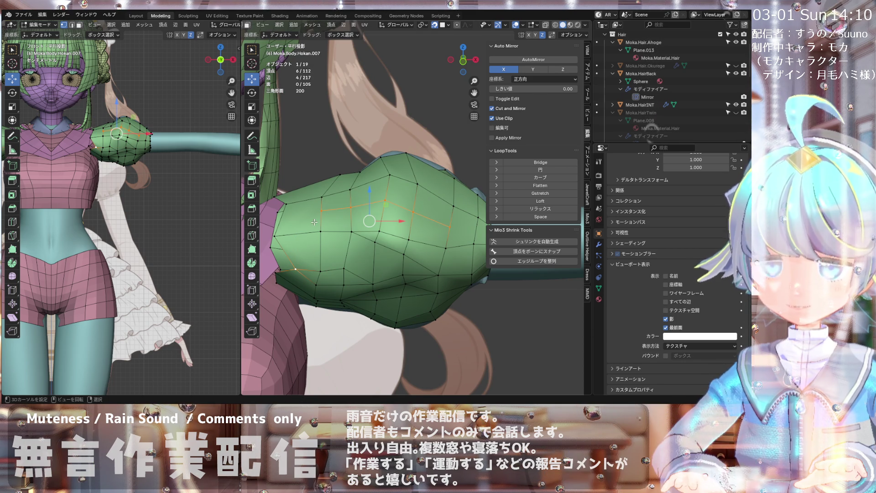
- Connect two vertices near the new cut with an extra edge using J
left_click(303, 207)
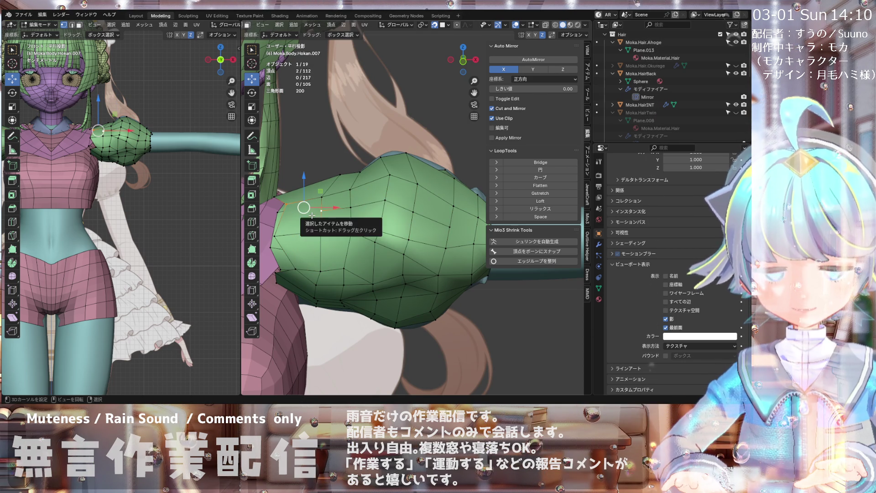
left_click(321, 211)
left_click(277, 238, "shift")
key("j")
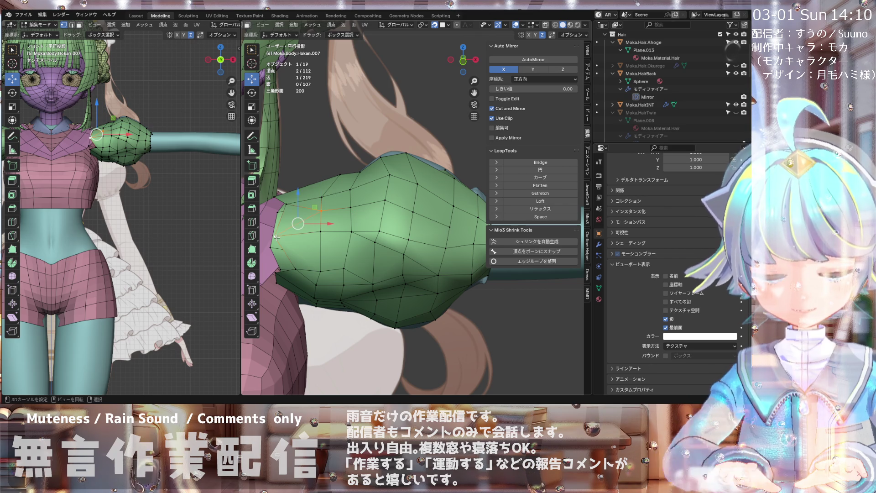
scroll(277, 238, "down", 3)
mouse_move(276, 238)
middle_mouse_down("shift")
mouse_move(401, 233)
mouse_move(381, 223)
middle_mouse_up("shift")
scroll(376, 232, "up", 2)
key("KP_1")
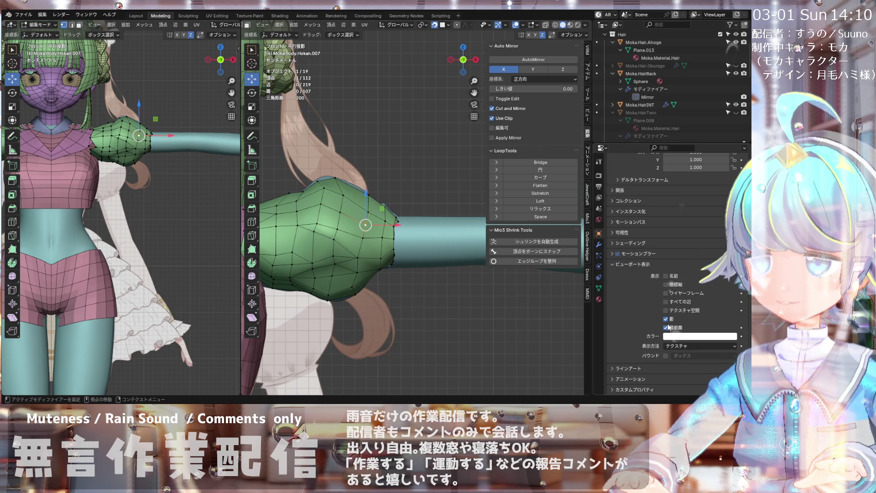
- Turn off In Front for the sleeve and move a vertex by 0.004218, 0.000036, 0.000377 m
left_click(668, 327)
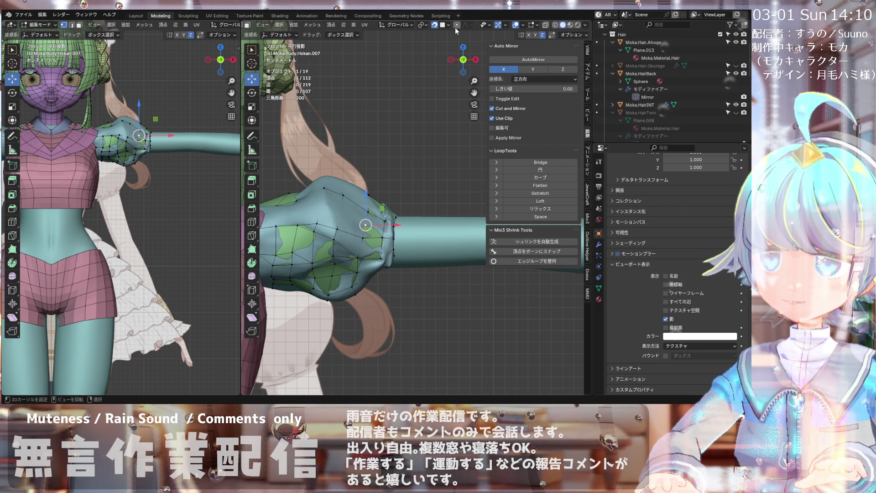
key("g")
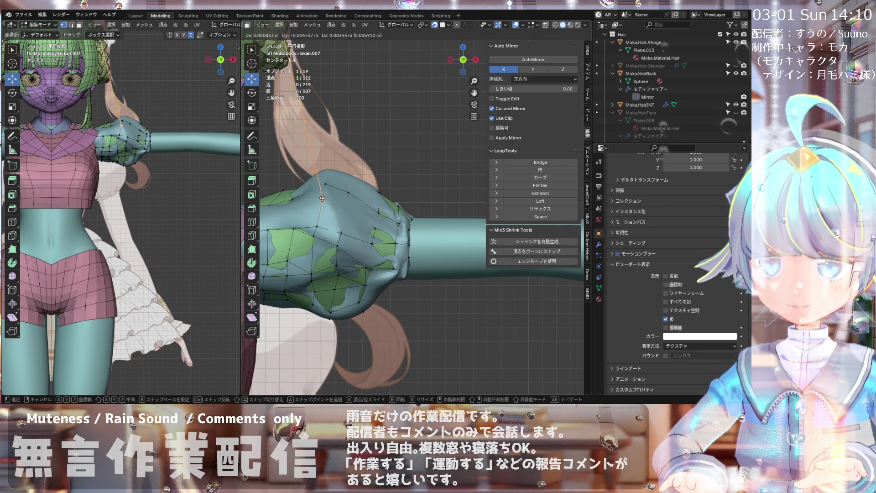
left_click(323, 198)
middle_click_drag(324, 198, 349, 205)
- Refine the chosen sleeve vertex's position with several short G moves
key("g")
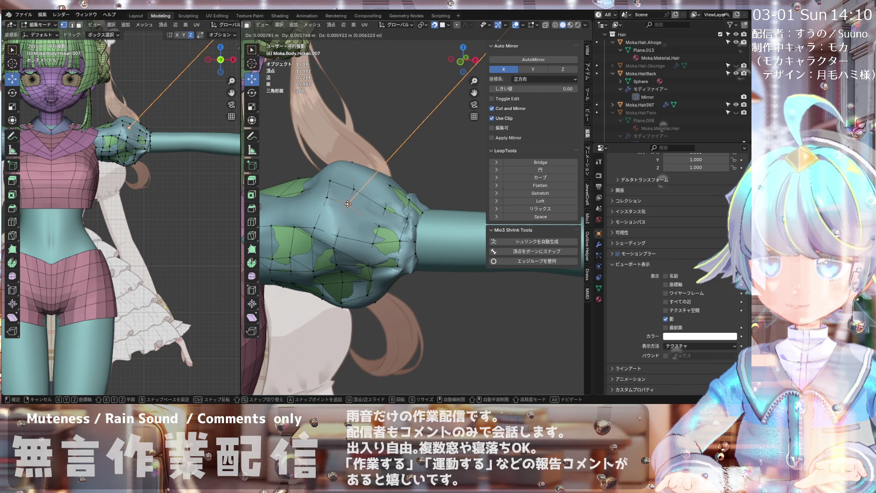
left_click(349, 204)
mouse_move(349, 205)
middle_mouse_down()
mouse_move(371, 243)
mouse_move(305, 204)
middle_mouse_up()
key("g")
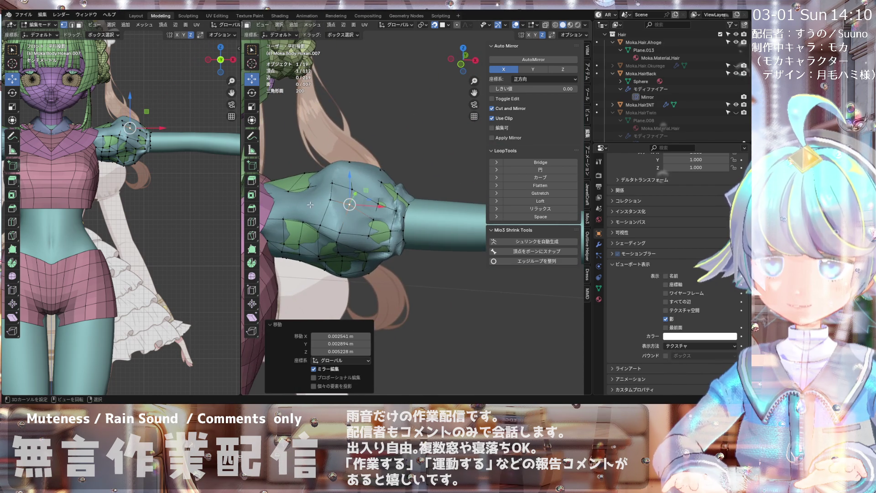
left_click(305, 199)
key("g")
left_click(305, 200)
mouse_move(306, 200)
middle_mouse_down()
mouse_move(277, 240)
mouse_move(281, 205)
mouse_move(344, 120)
mouse_move(313, 211)
mouse_move(333, 208)
middle_mouse_up()
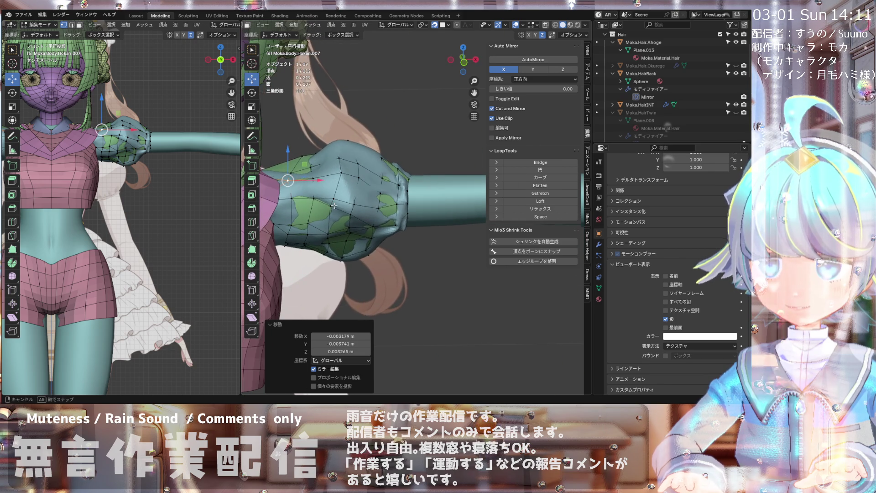
- Reposition a cuff vertex where the sleeve meets the arm, then add a second vertex to the selection
scroll(391, 200, "up", 2)
mouse_move(372, 183)
left_mouse_down()
mouse_move(360, 181)
mouse_move(372, 182)
left_mouse_up()
mouse_move(371, 181)
middle_mouse_down()
mouse_move(372, 202)
mouse_move(391, 200)
middle_mouse_up()
scroll(395, 201, "up", 3)
left_click(396, 202, "shift")
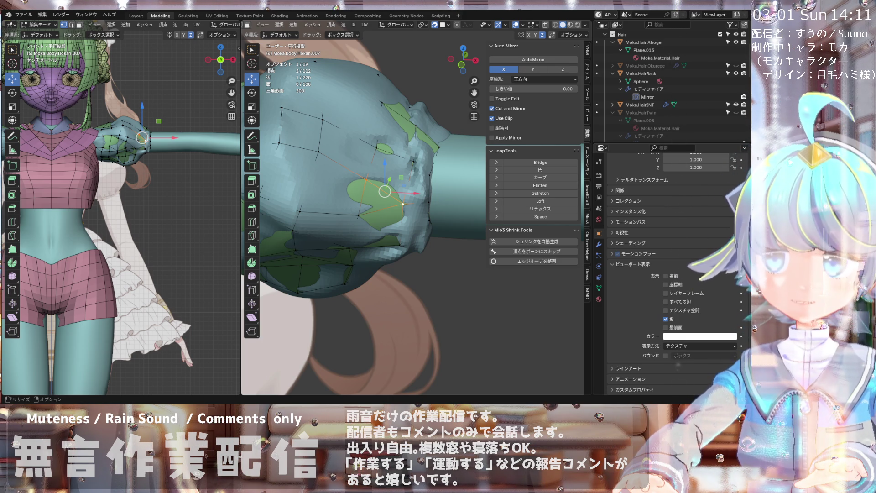
middle_click_drag(392, 169, 401, 160)
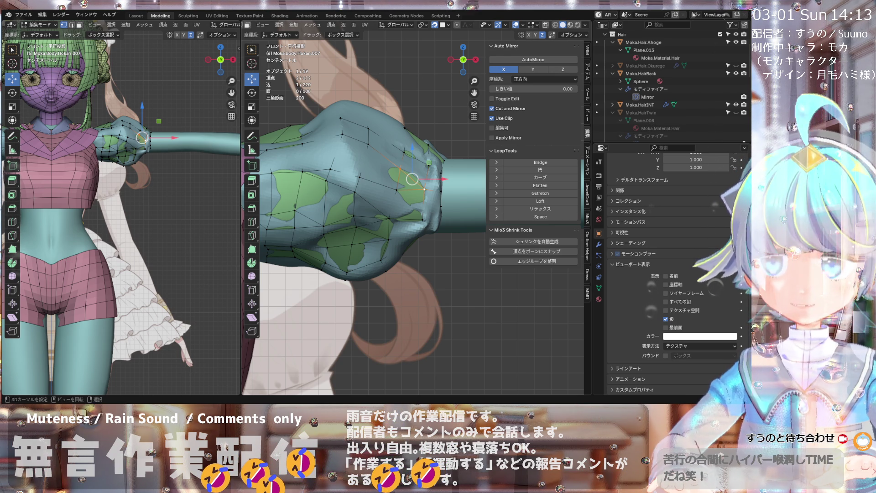
scroll(354, 232, "down", 2)
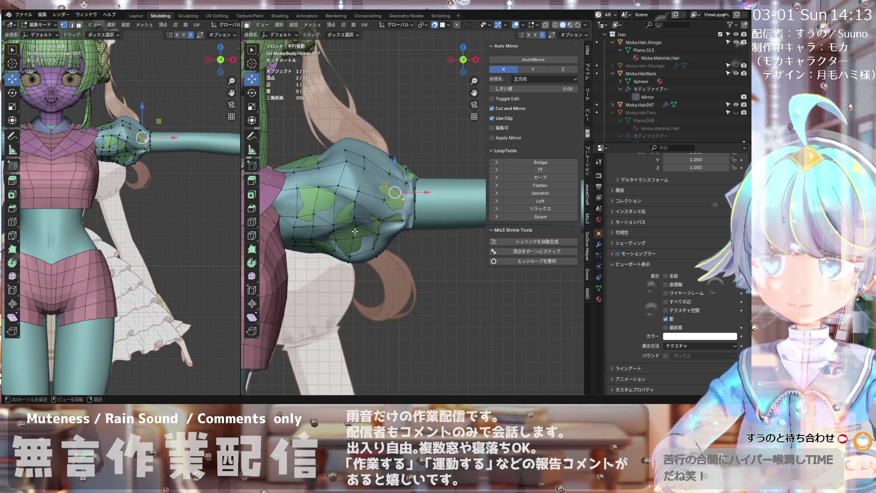
- Join two puffed-sleeve vertices with a new edge (J), then select the puff's top vertex
scroll(368, 201, "up", 2)
mouse_move(411, 184)
middle_mouse_down()
mouse_move(426, 188)
mouse_move(415, 175)
middle_mouse_up()
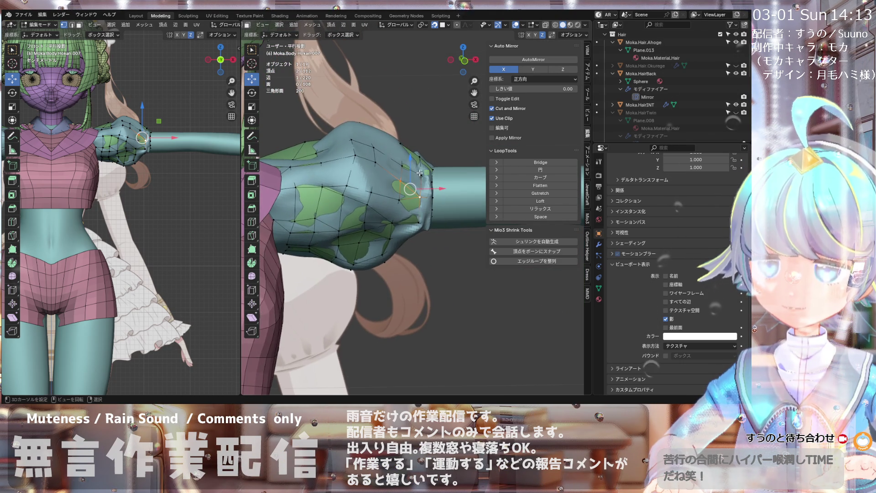
key("KP_1")
scroll(344, 182, "down", 2)
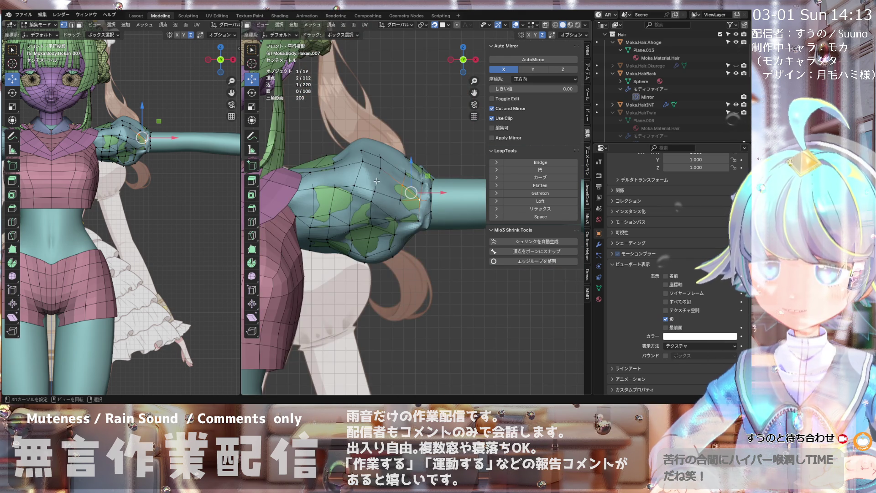
mouse_move(355, 220)
middle_mouse_down()
mouse_move(377, 192)
mouse_move(370, 182)
middle_mouse_up()
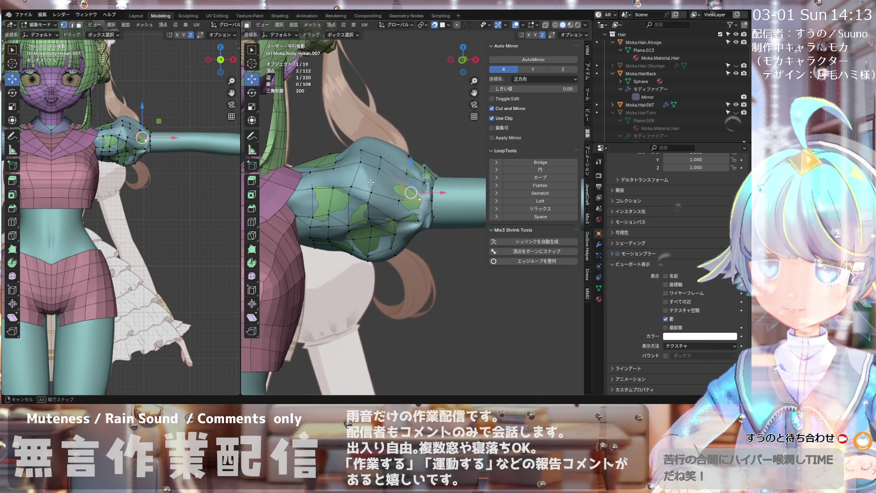
key("KP_1")
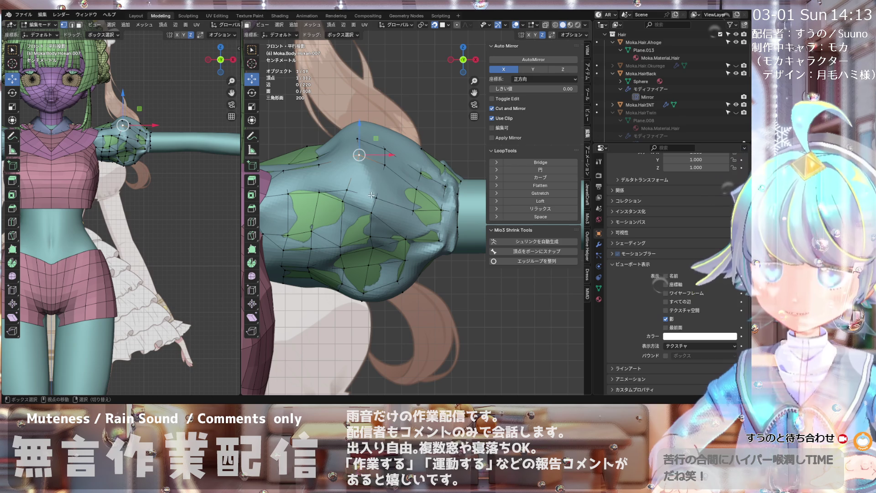
key("j")
middle_click_drag(372, 196, 372, 183, "shift")
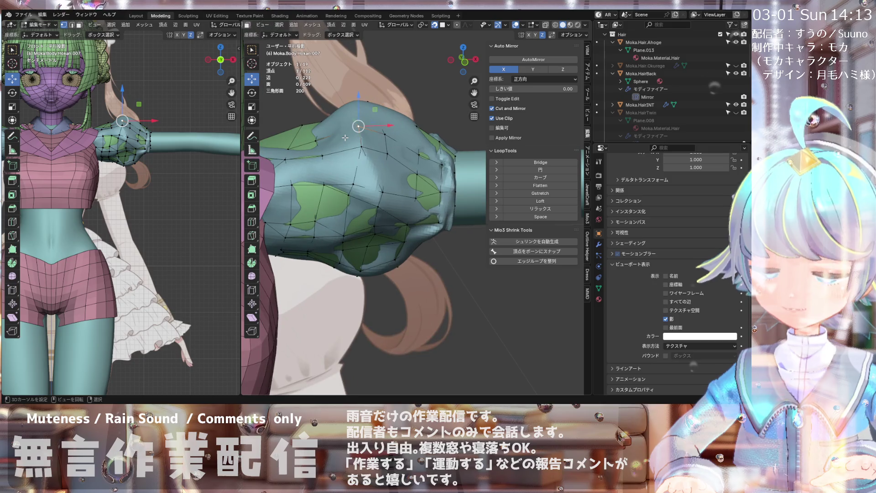
left_click(358, 126)
mouse_move(324, 138)
middle_mouse_down()
mouse_move(319, 170)
mouse_move(274, 162)
mouse_move(308, 125)
mouse_move(301, 127)
mouse_move(311, 144)
middle_mouse_up()
scroll(319, 170, "down", 4)
- Start a knife cut across the upper puffed sleeve
key("k")
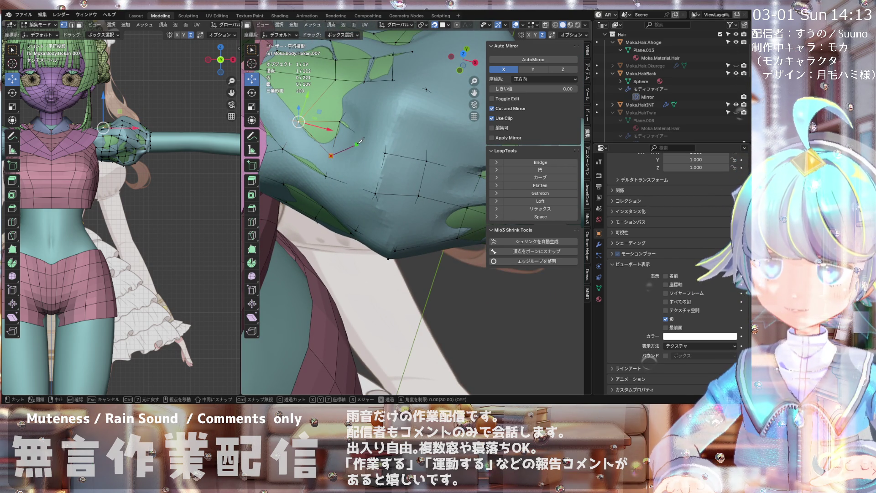
middle_click_drag(364, 137, 372, 110)
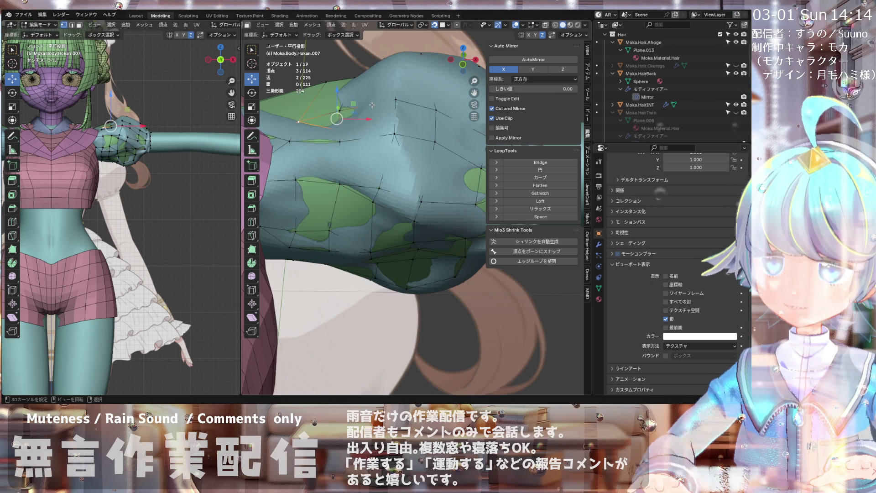
mouse_move(374, 101)
middle_mouse_down()
mouse_move(318, 138)
mouse_move(361, 100)
mouse_move(335, 135)
mouse_move(337, 124)
mouse_move(370, 131)
middle_mouse_up()
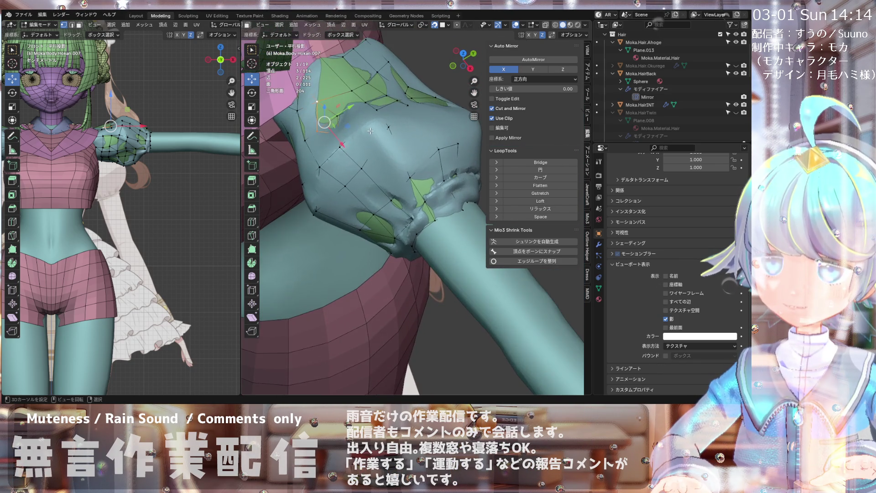
scroll(370, 131, "up", 2)
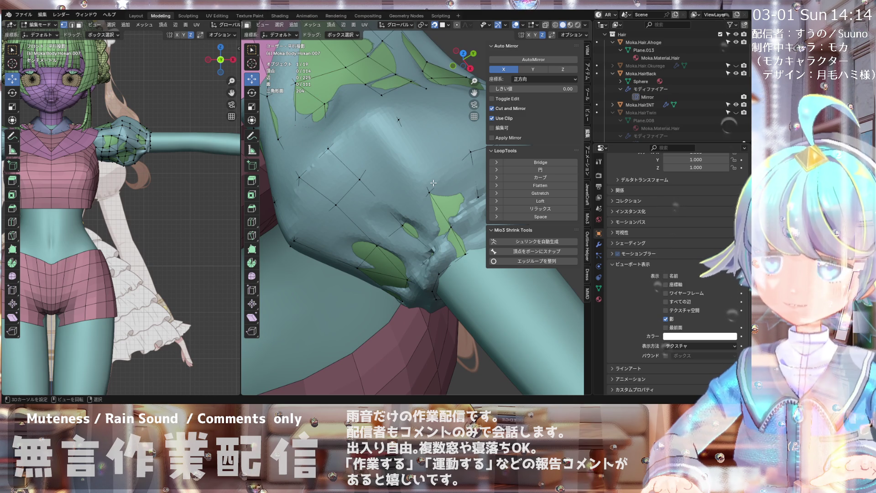
middle_click_drag(433, 182, 370, 142)
- Tick In Front in Viewport Display so the Moka.Body.Hokan.007 sleeve draws over the arm
left_click(665, 319)
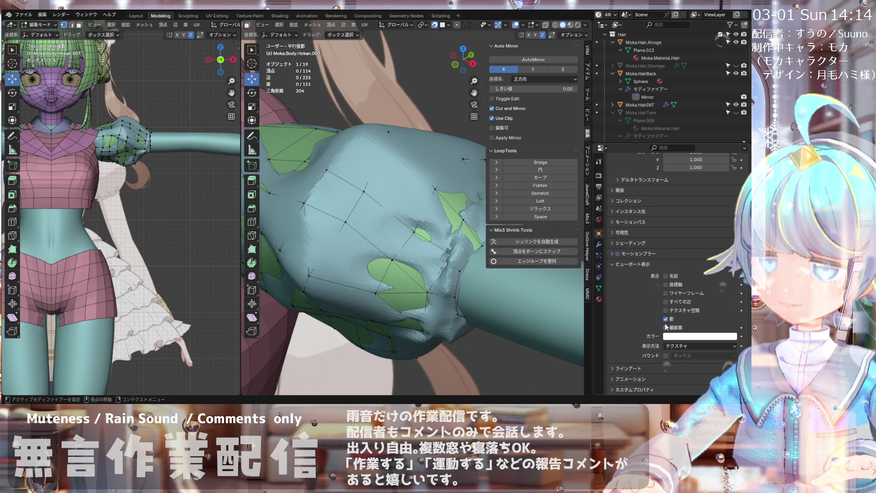
left_click(666, 327)
mouse_move(361, 265)
middle_mouse_down()
mouse_move(331, 308)
mouse_move(425, 245)
mouse_move(361, 267)
mouse_move(374, 261)
middle_mouse_up()
- Turn In Front off and knife-cut a new edge down the side of the puff
left_click(666, 326)
scroll(374, 260, "up", 2)
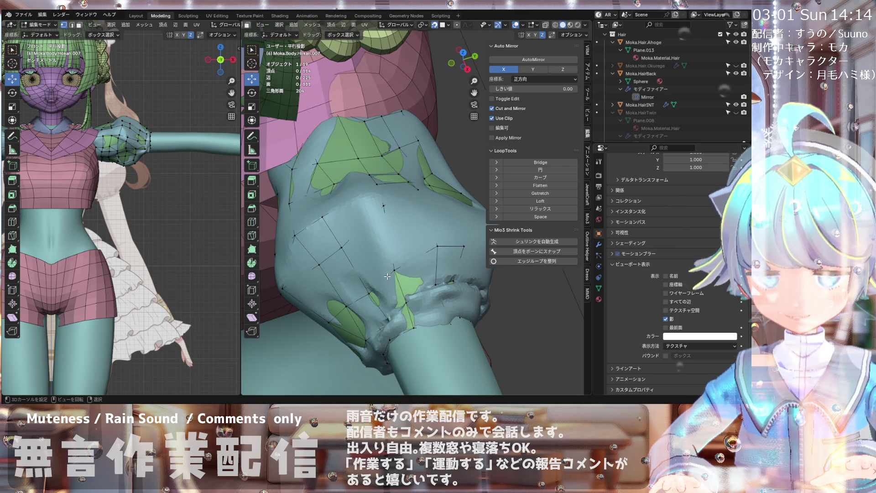
key("k")
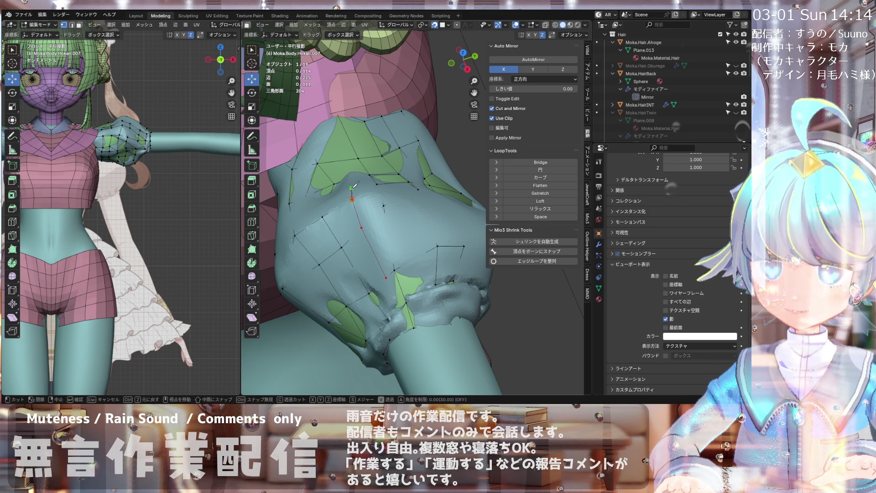
left_click(352, 179)
key("Return")
mouse_move(351, 179)
middle_mouse_down()
mouse_move(380, 175)
mouse_move(404, 149)
mouse_move(412, 155)
mouse_move(356, 194)
mouse_move(331, 197)
mouse_move(356, 199)
mouse_move(387, 171)
middle_mouse_up()
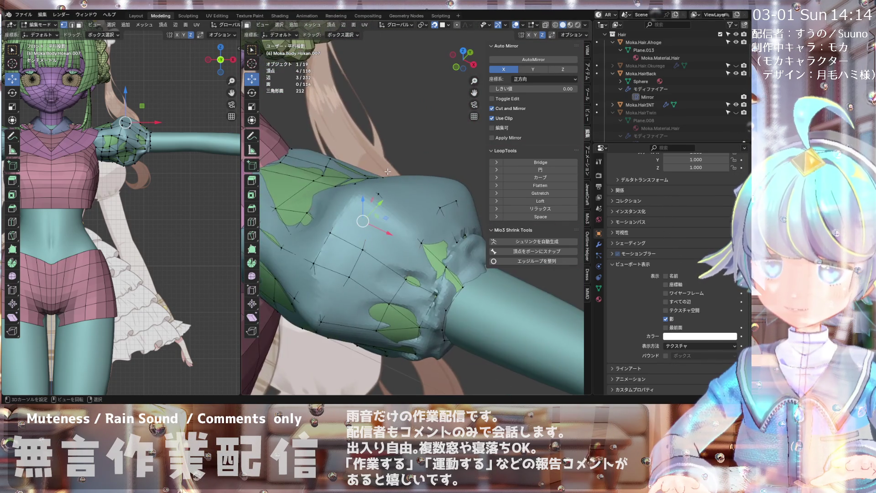
key("KP_1")
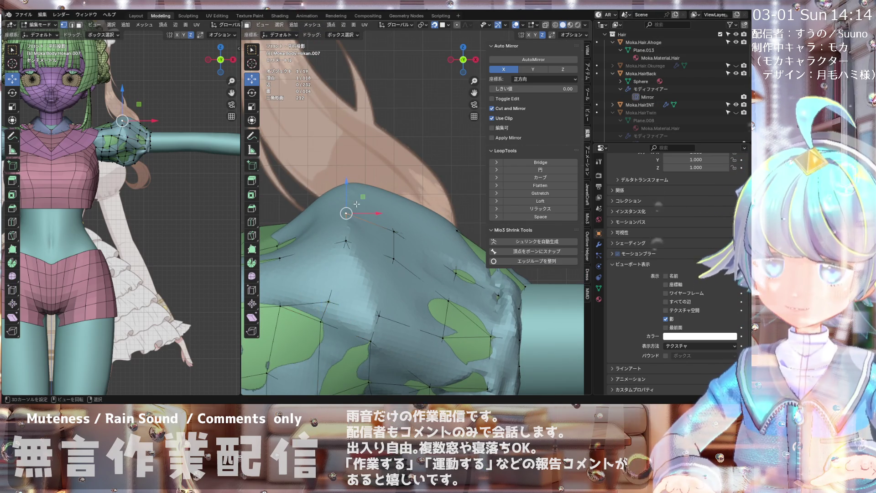
- Move the first vertices beside the new cut up and to the right to round the puff
middle_click_drag(331, 283, 302, 238)
left_click_drag(346, 213, 382, 193)
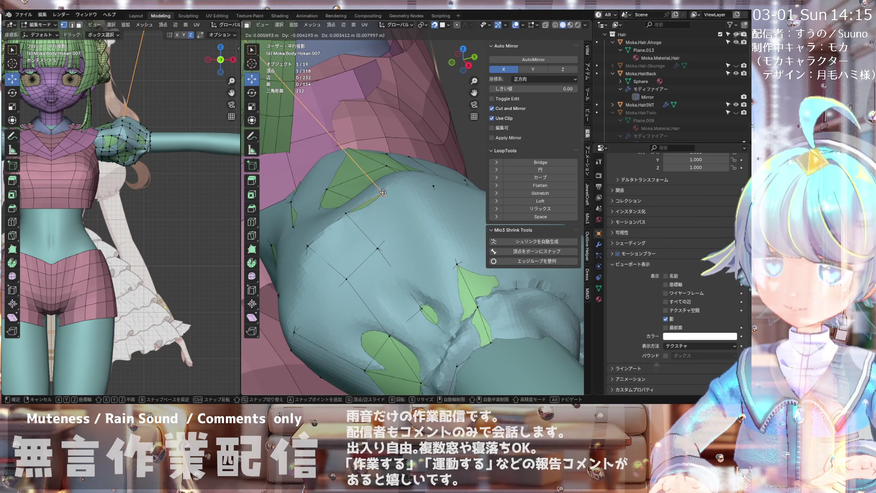
left_click(386, 185)
middle_click_drag(385, 185, 411, 206)
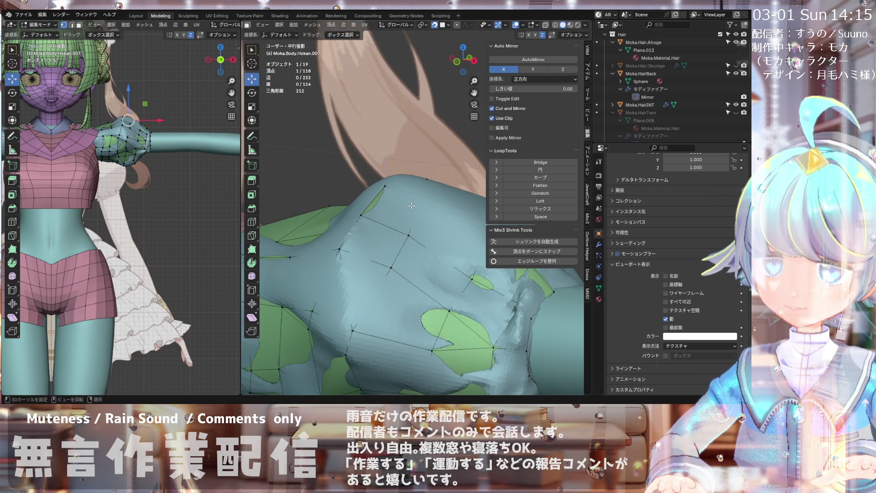
left_click_drag(411, 207, 424, 204)
middle_click_drag(424, 204, 387, 229)
left_click_drag(385, 231, 385, 232)
left_click(381, 231)
mouse_move(381, 231)
middle_mouse_down()
mouse_move(370, 266)
mouse_move(337, 246)
mouse_move(344, 238)
mouse_move(322, 218)
mouse_move(316, 194)
mouse_move(347, 185)
middle_mouse_up()
- Grab four more vertices around the cut, the last by −0.004379, −0.006497, 0.000634 m
key("g")
left_click(325, 231)
key("g")
left_click(349, 179)
key("g")
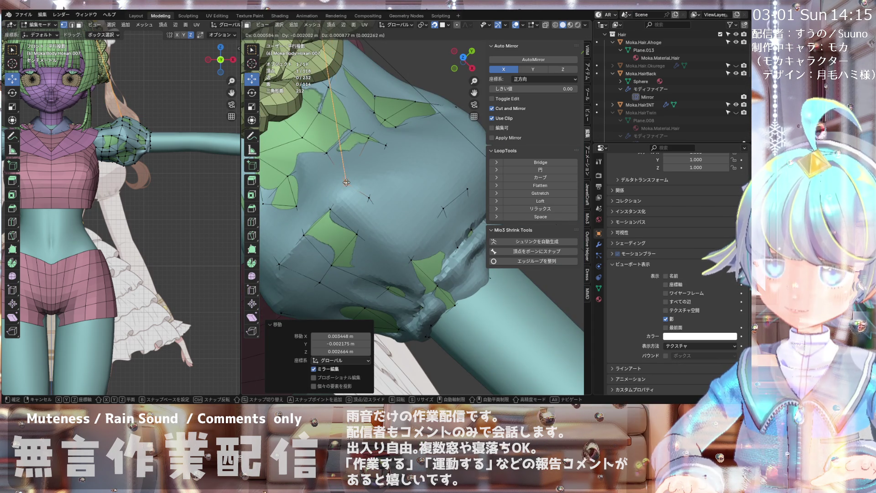
left_click(349, 179)
mouse_move(382, 148)
middle_mouse_down()
mouse_move(358, 213)
mouse_move(350, 211)
middle_mouse_up()
key("g")
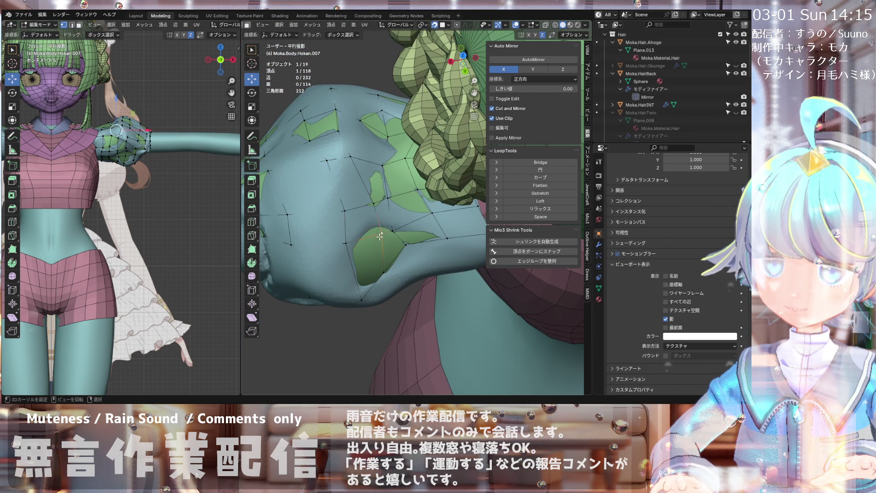
left_click(360, 201)
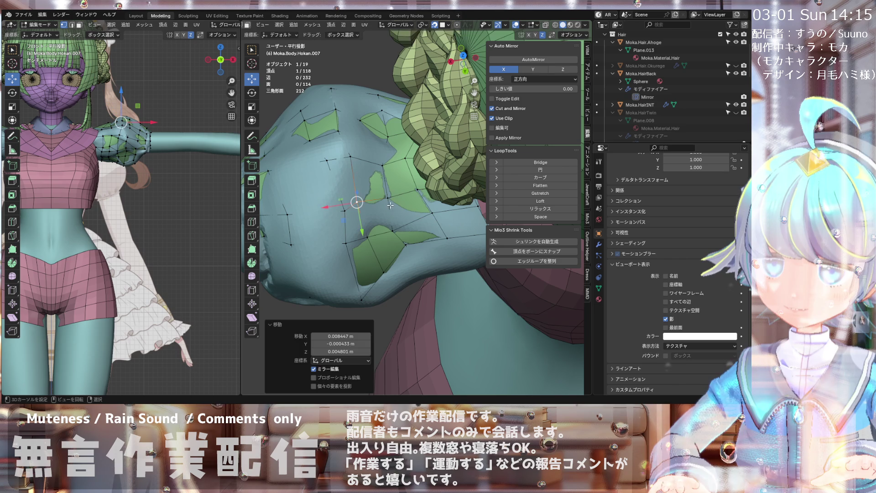
mouse_move(360, 201)
middle_mouse_down()
mouse_move(399, 241)
mouse_move(429, 243)
mouse_move(467, 271)
mouse_move(414, 264)
middle_mouse_up()
scroll(457, 258, "down", 5)
scroll(415, 264, "up", 3)
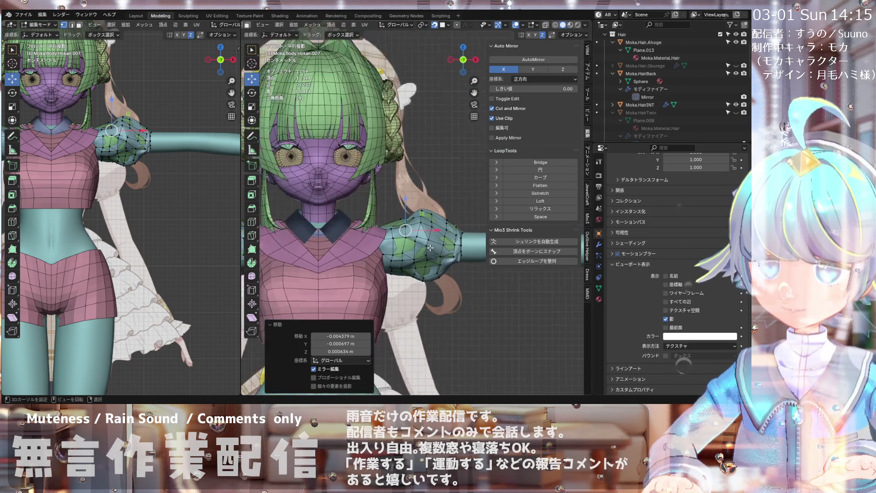
mouse_move(403, 215)
middle_mouse_down("shift")
mouse_move(333, 218)
mouse_move(369, 205)
mouse_move(411, 223)
middle_mouse_up("shift")
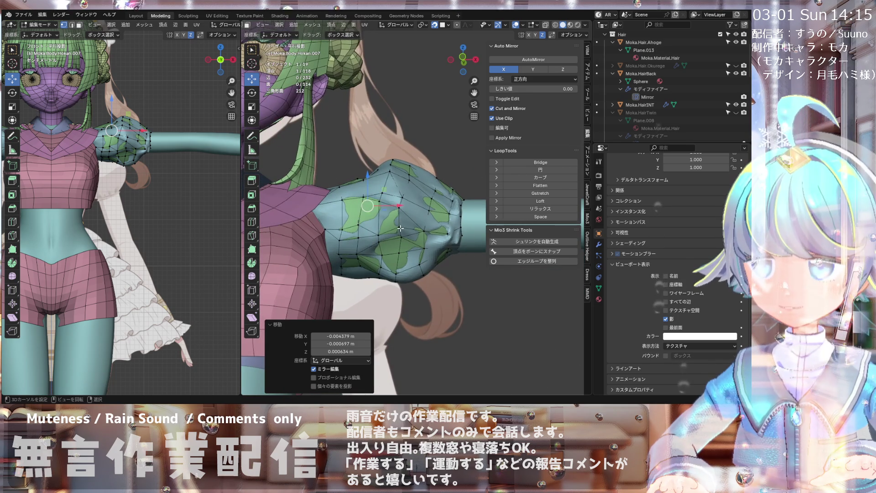
scroll(400, 228, "up", 5)
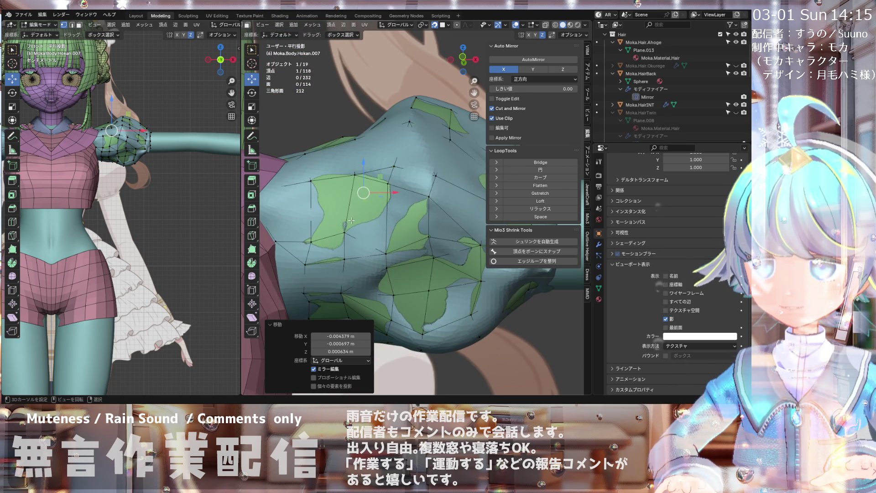
mouse_move(351, 226)
middle_mouse_down()
mouse_move(349, 253)
mouse_move(330, 279)
mouse_move(341, 295)
middle_mouse_up()
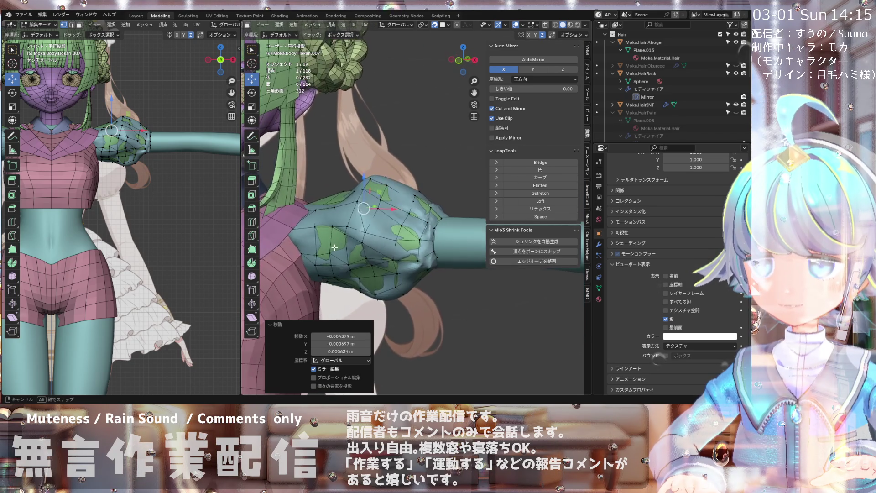
mouse_move(350, 278)
middle_mouse_down("ctrl")
mouse_move(371, 242)
mouse_move(367, 230)
mouse_move(395, 232)
mouse_move(379, 202)
middle_mouse_up("ctrl")
key("KP_1")
scroll(403, 224, "up", 2)
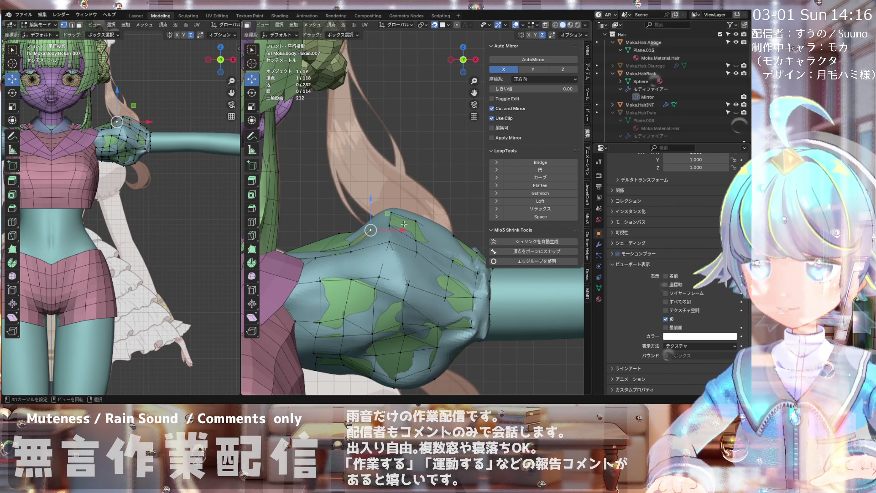
scroll(403, 246, "down", 2)
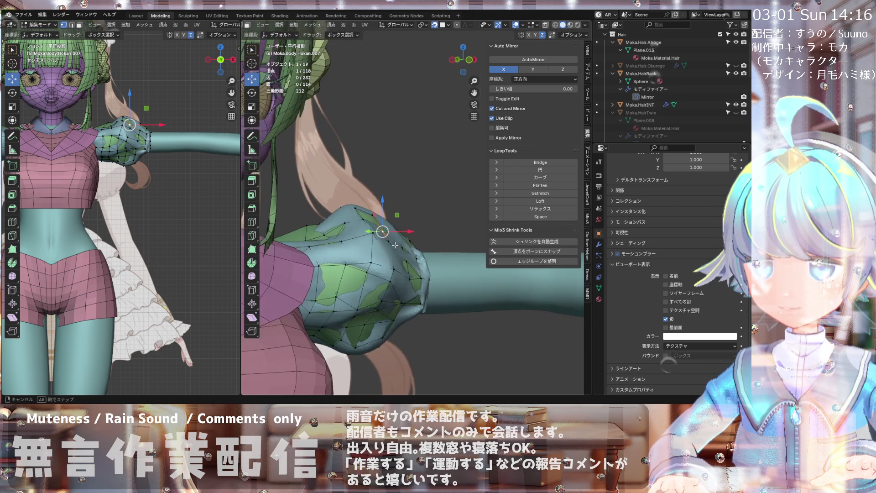
mouse_move(399, 184)
middle_mouse_down()
mouse_move(373, 221)
mouse_move(386, 233)
middle_mouse_up()
scroll(399, 245, "up", 3)
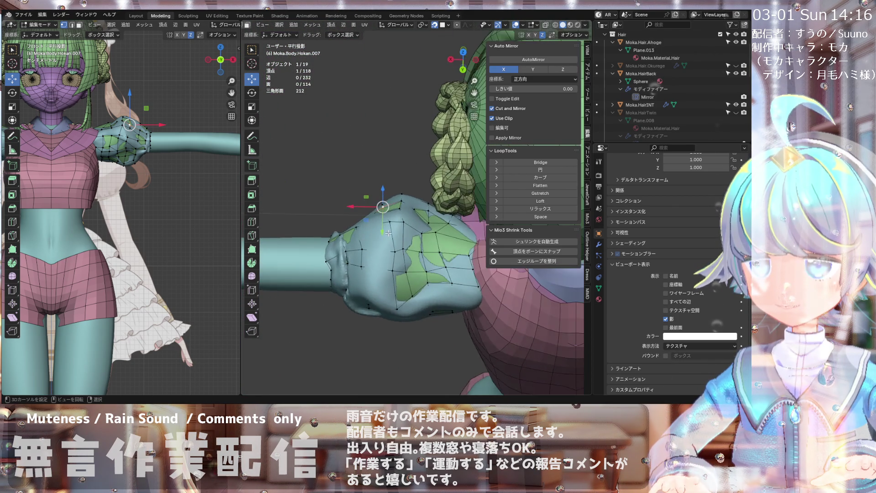
- Nudge a puff vertex and start moving another one upward
left_click_drag(396, 249, 375, 276)
scroll(391, 273, "down", 2)
scroll(391, 273, "up", 3)
mouse_move(375, 275)
middle_mouse_down()
mouse_move(383, 301)
mouse_move(379, 234)
mouse_move(383, 276)
mouse_move(387, 270)
mouse_move(356, 278)
mouse_move(306, 263)
mouse_move(328, 246)
middle_mouse_up()
scroll(364, 224, "up", 5)
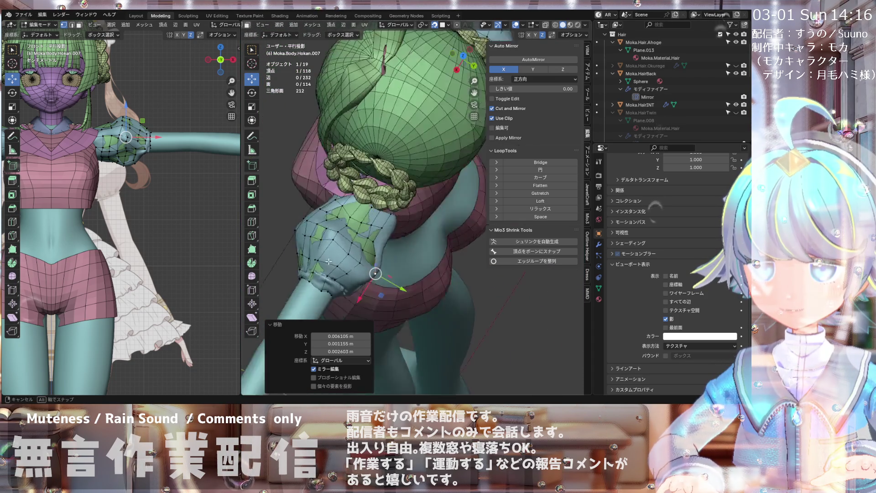
scroll(365, 224, "up", 2)
key("g")
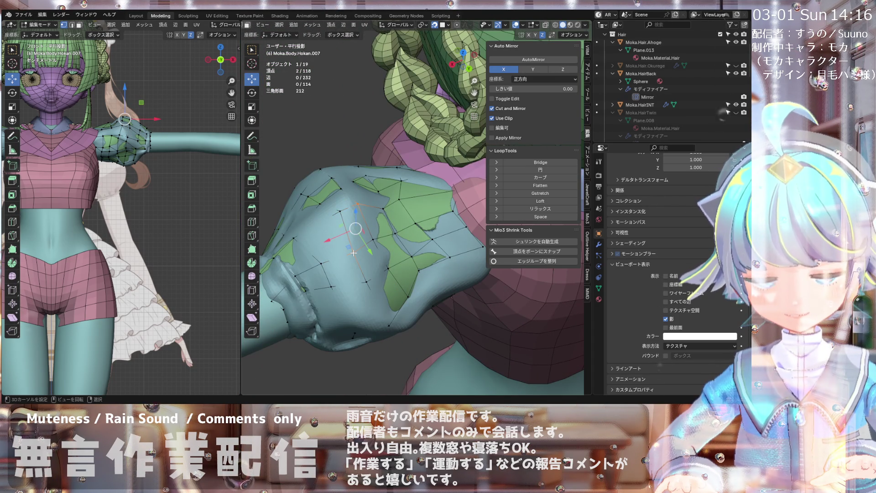
mouse_move(354, 253)
middle_mouse_down()
mouse_move(428, 213)
mouse_move(394, 243)
mouse_move(342, 220)
middle_mouse_up()
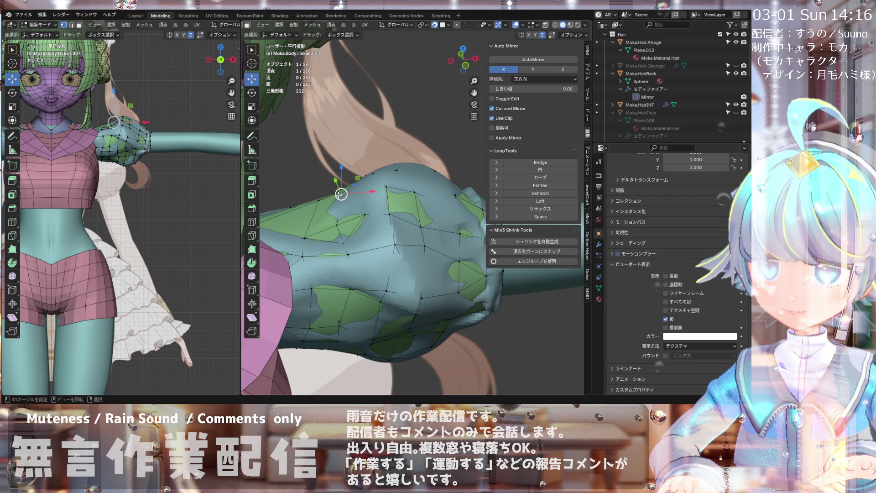
mouse_move(338, 216)
middle_mouse_down()
mouse_move(335, 203)
mouse_move(329, 230)
mouse_move(343, 225)
middle_mouse_up()
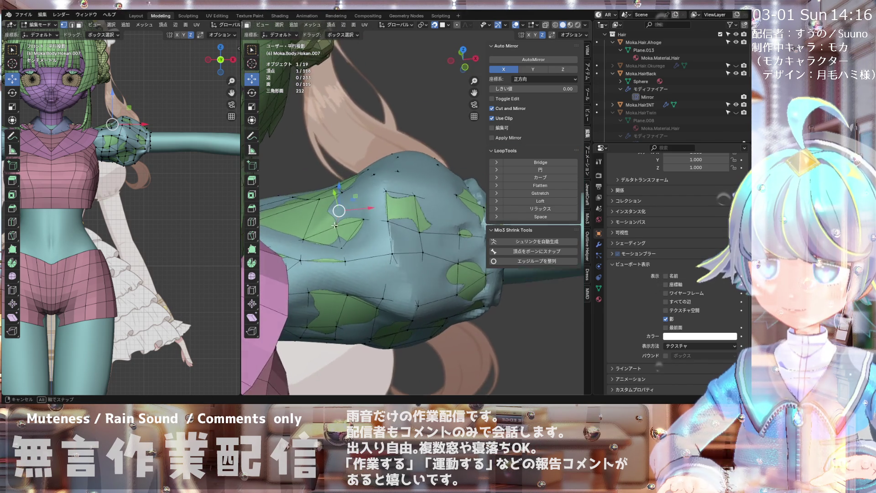
mouse_move(329, 208)
middle_mouse_down()
mouse_move(326, 229)
mouse_move(334, 191)
middle_mouse_up()
- Select an upper-sleeve vertex and pull it to smooth the sleeve top, moving it −0.003054, −0.000495, −0.000025 m
left_click(308, 231)
middle_click_drag(308, 231, 330, 220)
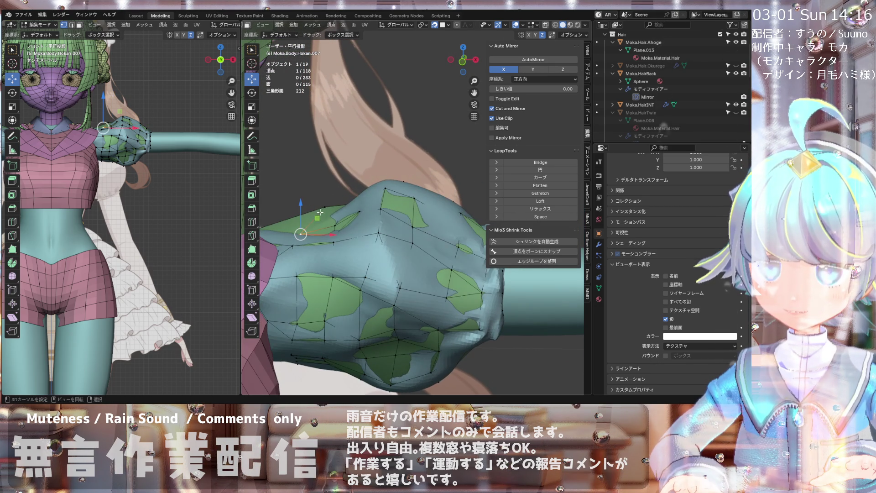
left_click_drag(319, 218, 318, 219)
middle_click_drag(318, 219, 329, 251)
left_click_drag(320, 219, 319, 219)
mouse_move(320, 219)
middle_mouse_down()
mouse_move(294, 250)
mouse_move(315, 243)
middle_mouse_up()
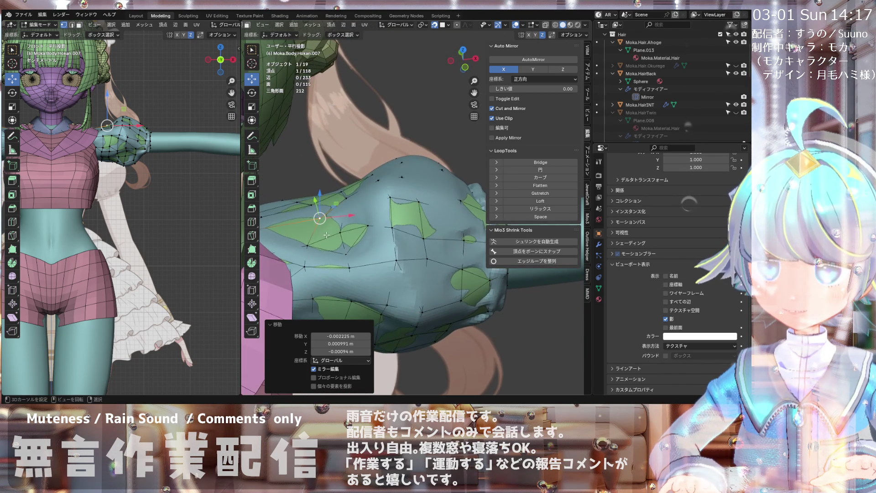
left_click_drag(305, 241, 307, 241)
left_click(306, 242)
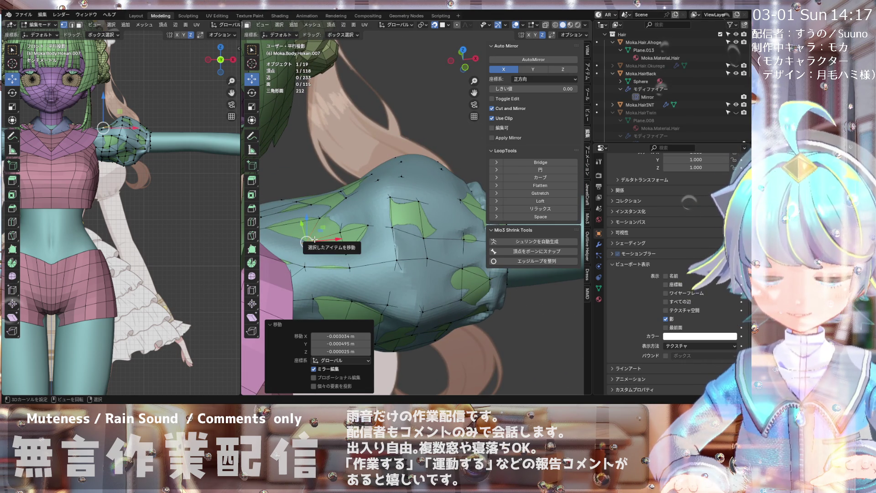
- Knife-cut an edge between two upper-sleeve vertices, then try joining another vertex pair
key("k")
left_click(311, 238)
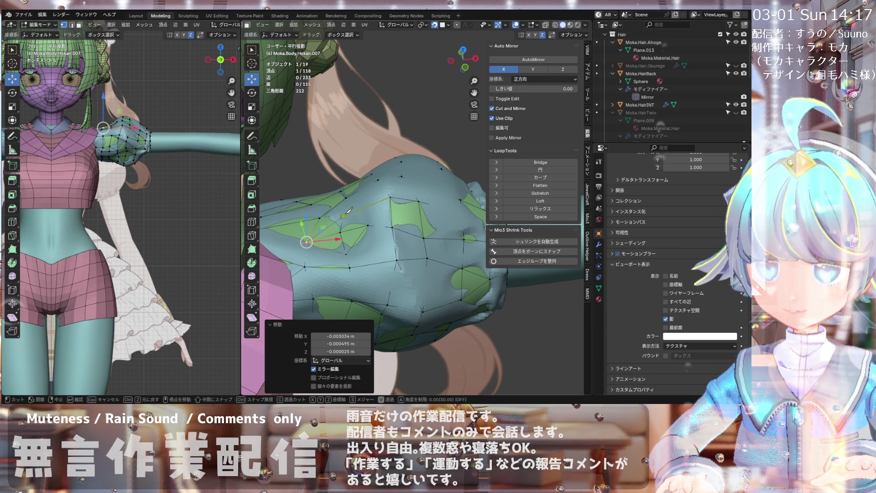
left_click(346, 213)
key("Return")
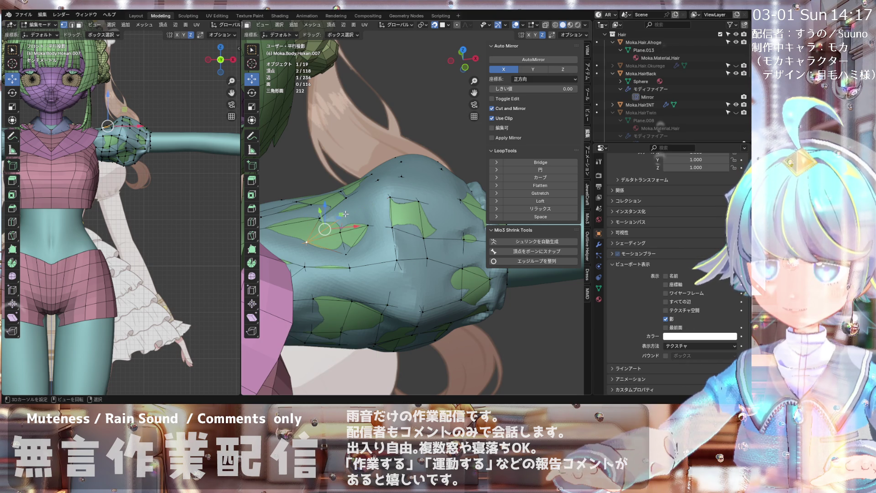
left_click(368, 224, "shift")
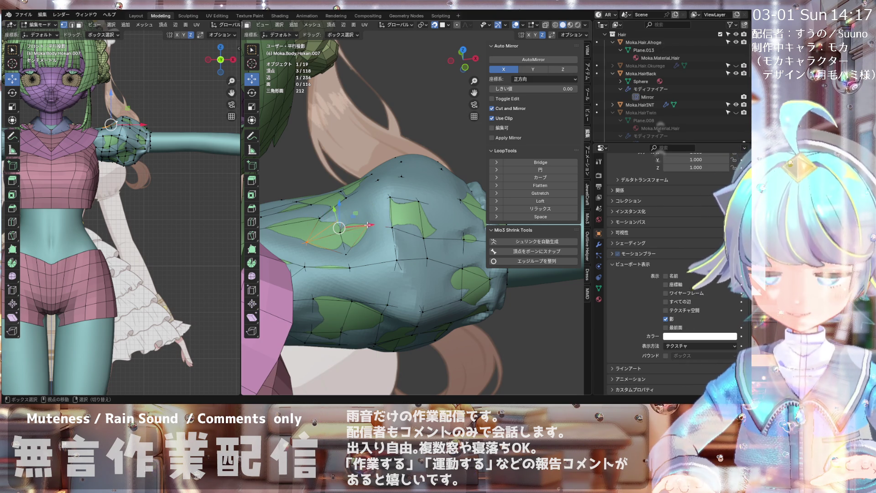
key("j")
mouse_move(368, 225)
middle_mouse_down()
mouse_move(347, 223)
mouse_move(365, 226)
middle_mouse_up()
left_click(346, 222)
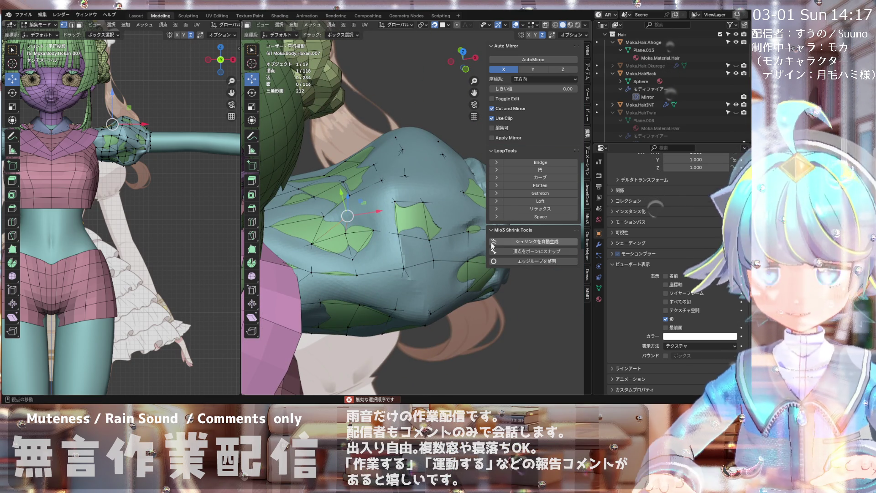
- With In Front temporarily on, join the two selected vertices with a new edge
left_click(666, 328)
middle_click_drag(364, 229, 361, 198)
key("j")
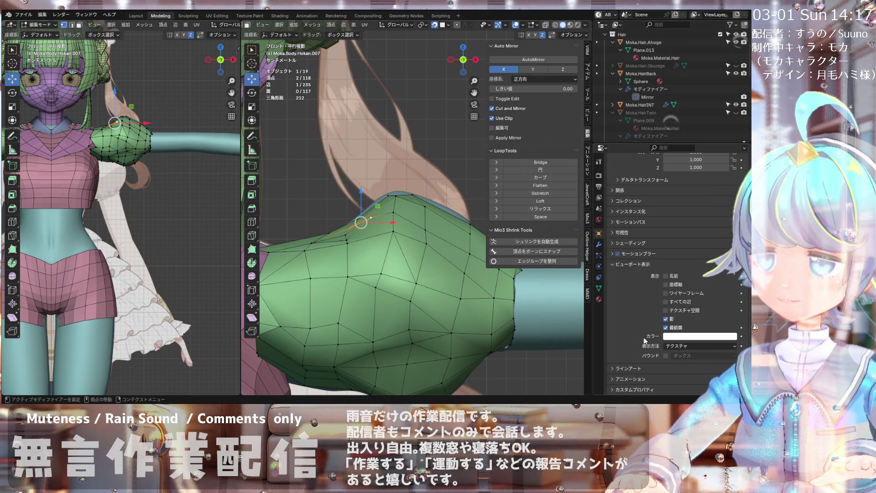
left_click(666, 328)
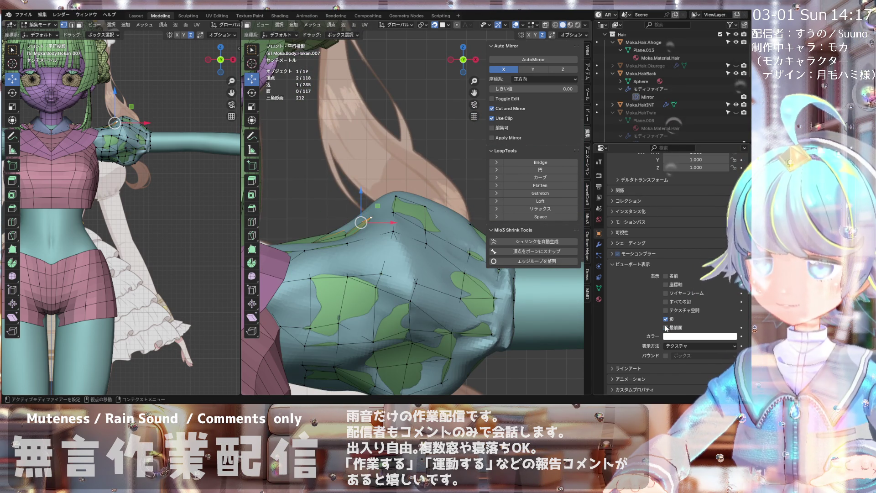
- Move a vertex on the sleeve top by 0.001512, −0.002383, 0.000977 m
scroll(361, 226, "up", 2)
key("g")
left_click(365, 223)
middle_click_drag(365, 223, 328, 231)
key("g")
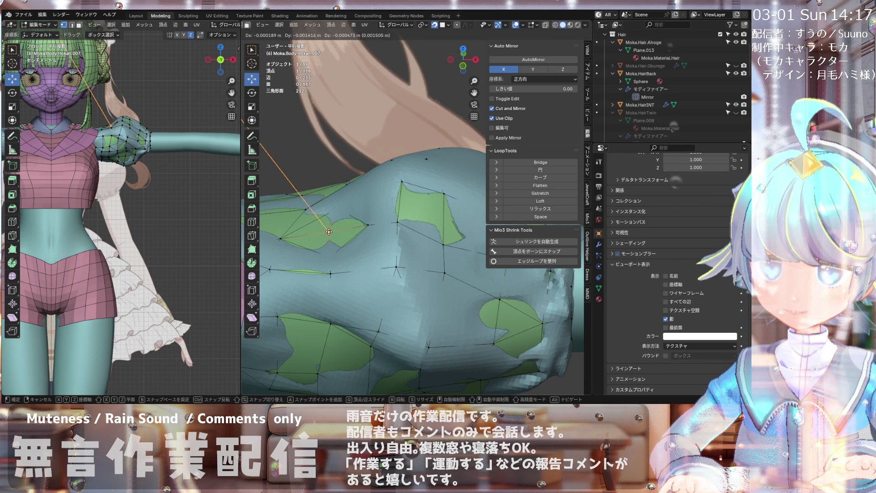
left_click(337, 208)
mouse_move(337, 210)
middle_mouse_down()
mouse_move(345, 250)
mouse_move(368, 217)
mouse_move(348, 221)
mouse_move(383, 194)
mouse_move(340, 213)
mouse_move(311, 244)
middle_mouse_up()
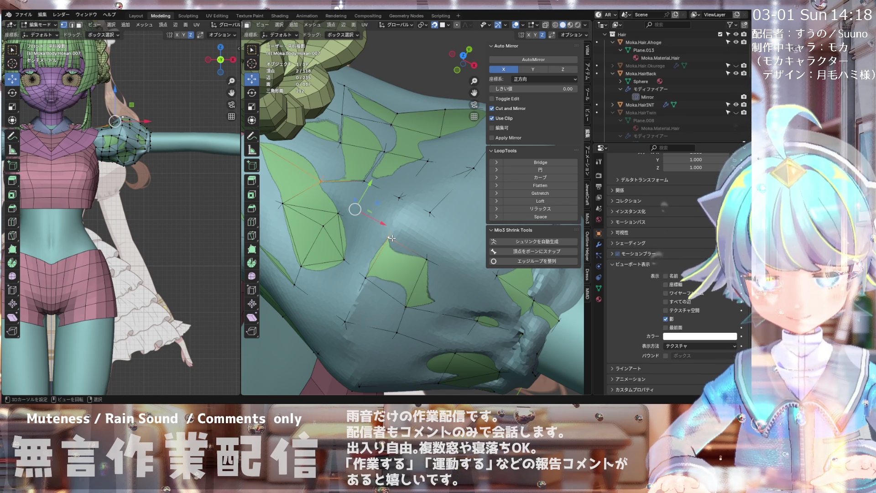
middle_click_drag(391, 238, 348, 204)
- Grab and reposition several sleeve vertices to reshape the puff around the shoulder
left_click_drag(348, 205, 342, 204)
mouse_move(342, 204)
middle_mouse_down()
mouse_move(340, 196)
mouse_move(347, 245)
mouse_move(358, 195)
mouse_move(417, 185)
middle_mouse_up()
key("g")
left_click(347, 249)
key("g")
left_click(358, 204)
key("g")
left_click(365, 206)
left_click(417, 185)
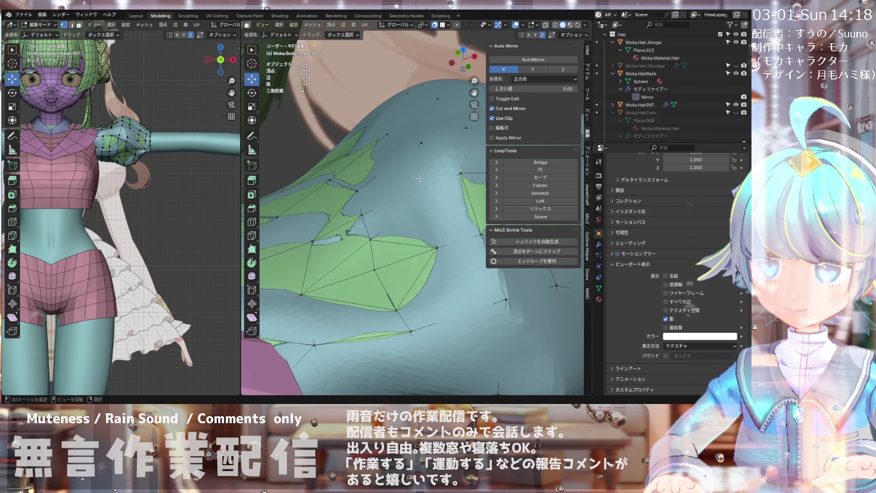
- Make small adjustments to further vertices, including one on the lower sleeve
key("g")
left_click(422, 147)
mouse_move(422, 147)
middle_mouse_down()
mouse_move(340, 225)
mouse_move(392, 142)
mouse_move(370, 143)
mouse_move(350, 197)
mouse_move(404, 173)
mouse_move(415, 180)
middle_mouse_up()
key("g")
left_click(420, 151)
key("g")
left_click(407, 170)
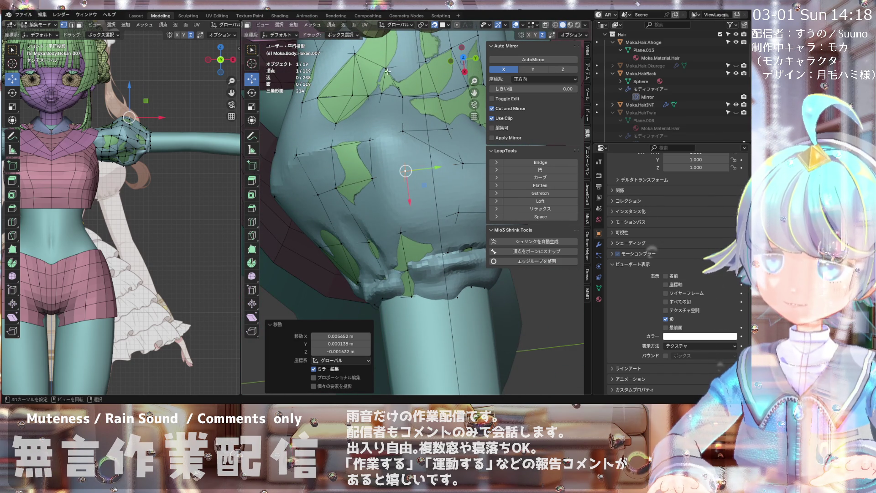
mouse_move(387, 92)
middle_mouse_down()
mouse_move(333, 185)
mouse_move(309, 189)
middle_mouse_up()
- Join two vertices with an edge, shift another by 0.000257, 0.001068, 0.00025 m, and place the 3D cursor
key("g")
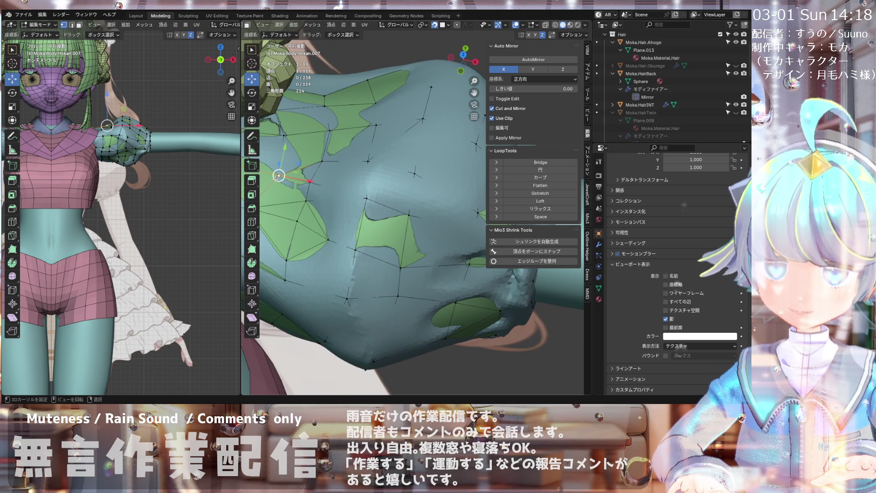
left_click(312, 193, "shift")
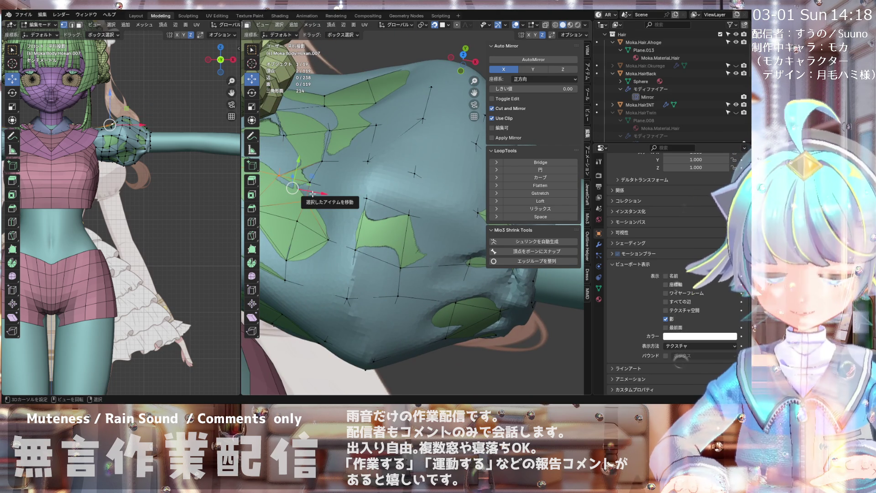
key("j")
mouse_move(313, 194)
middle_mouse_down()
mouse_move(309, 171)
mouse_move(273, 183)
mouse_move(295, 163)
mouse_move(338, 170)
mouse_move(368, 158)
mouse_move(340, 201)
middle_mouse_up()
left_click(310, 169)
key("g")
left_click(310, 169)
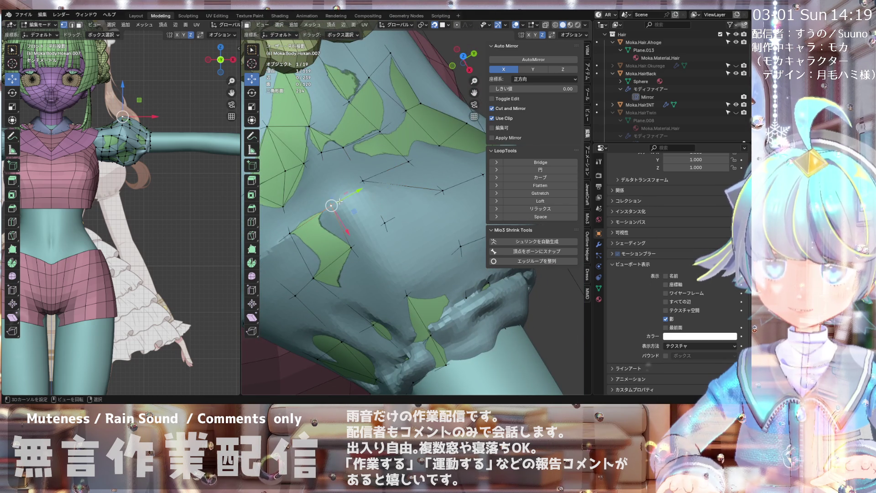
right_click(324, 154, "shift")
- Knife-cut a new edge down across the sleeve to its lower part
key("k")
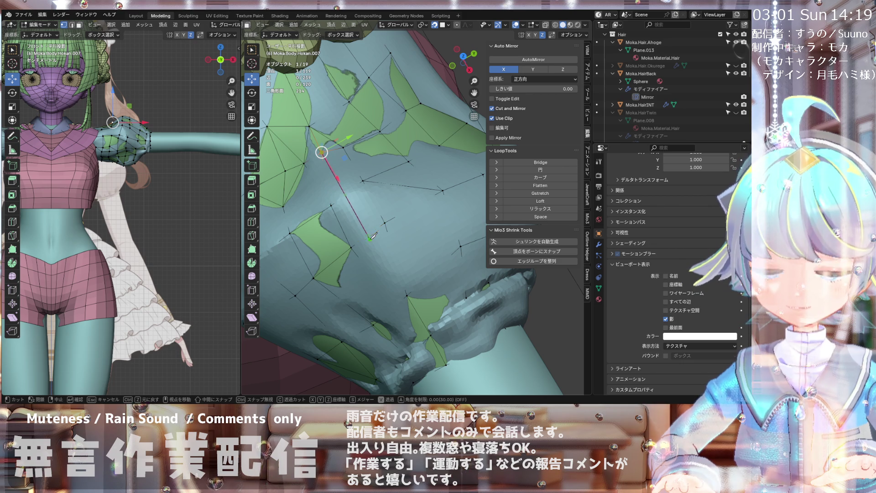
left_click(407, 295)
key("Return")
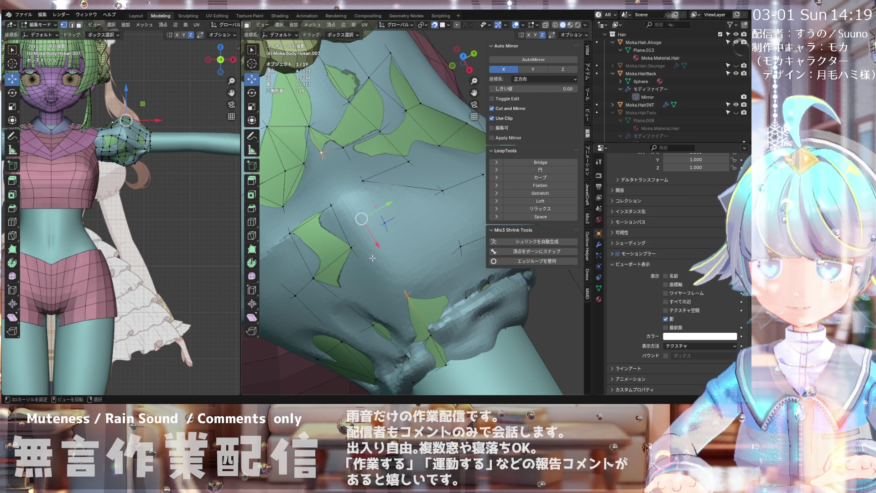
- Nudge the new vertex into place, finally moving it 0.000041, −0.000657, 0.001813 m
left_click_drag(371, 236, 370, 235)
middle_click_drag(370, 236, 383, 214)
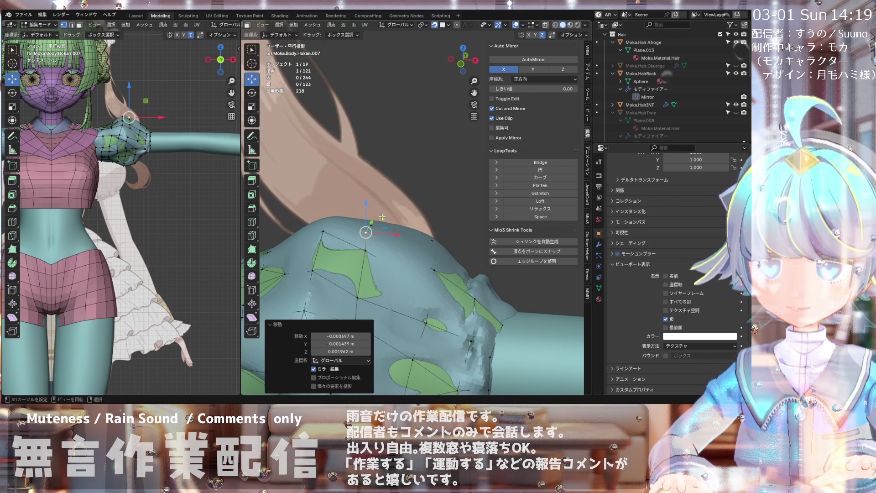
left_click_drag(366, 232, 366, 233)
mouse_move(367, 232)
middle_mouse_down()
mouse_move(355, 189)
mouse_move(336, 176)
mouse_move(372, 147)
mouse_move(366, 169)
mouse_move(390, 160)
mouse_move(401, 172)
middle_mouse_up()
key("g")
left_click(356, 189)
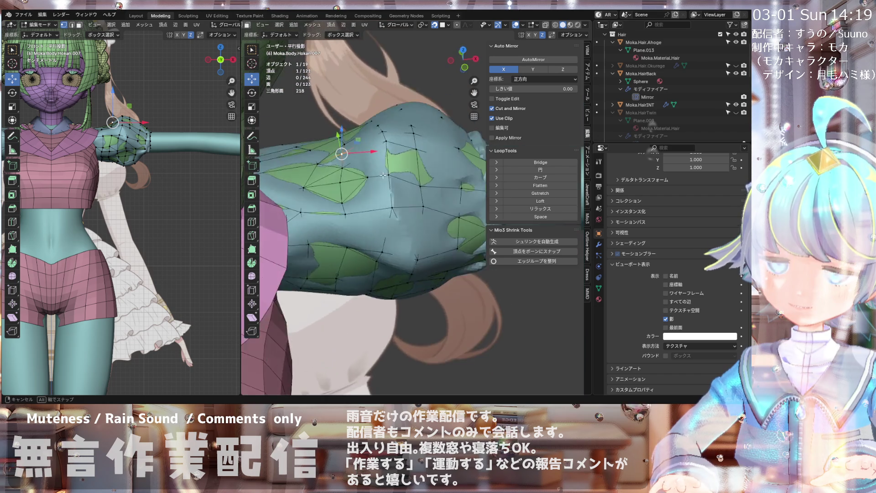
- Review the sleeve from around the shoulder, then re-enable In Front for Moka.Body.Hokan.007
middle_click_drag(356, 164, 327, 168)
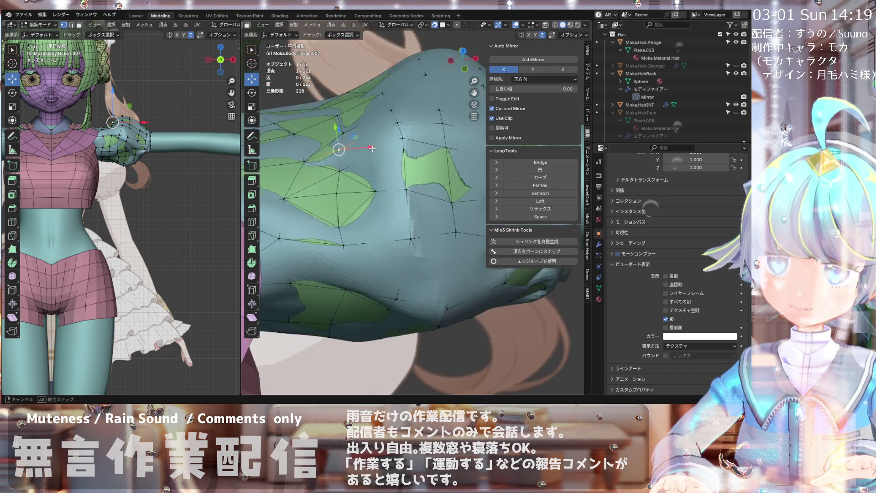
mouse_move(359, 157)
middle_mouse_down()
mouse_move(372, 143)
mouse_move(386, 165)
mouse_move(355, 168)
middle_mouse_up()
scroll(372, 143, "up", 2)
scroll(355, 169, "down", 2)
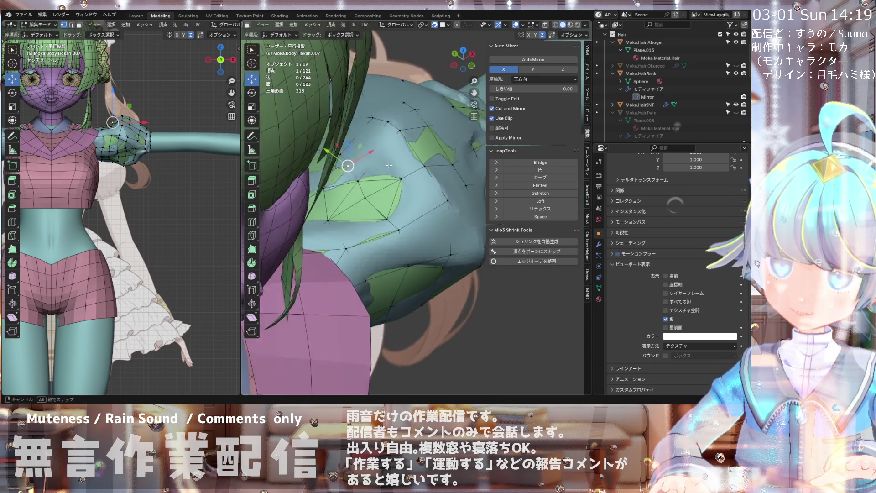
middle_click_drag(386, 137, 369, 167)
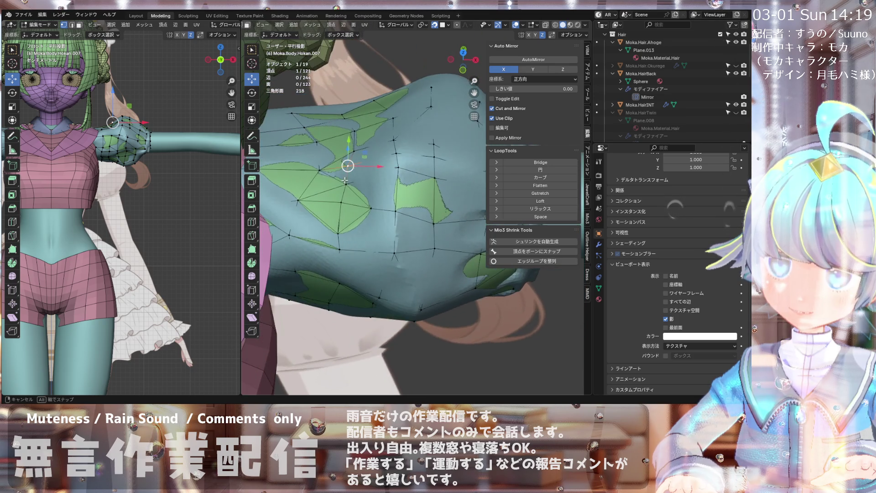
mouse_move(348, 167)
middle_mouse_down()
mouse_move(367, 166)
mouse_move(354, 153)
mouse_move(345, 161)
middle_mouse_up()
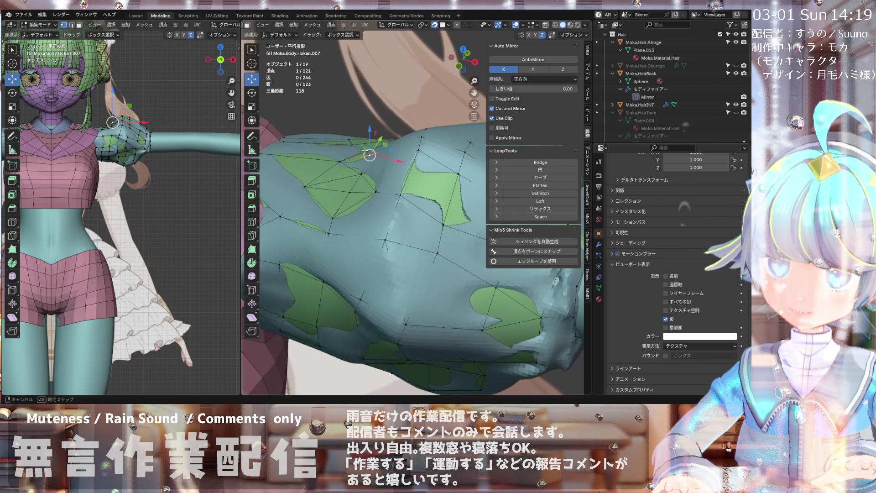
middle_click_drag(429, 157, 357, 174)
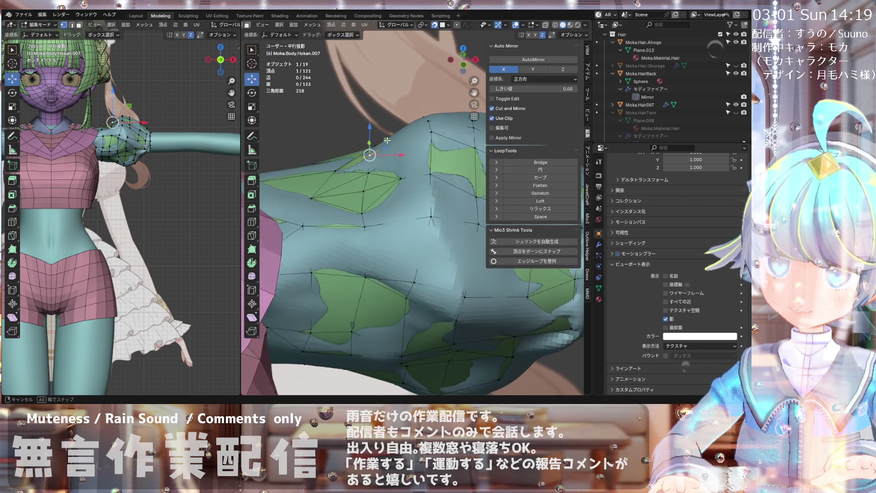
mouse_move(385, 152)
middle_mouse_down()
mouse_move(387, 132)
mouse_move(379, 163)
mouse_move(388, 151)
mouse_move(427, 158)
middle_mouse_up()
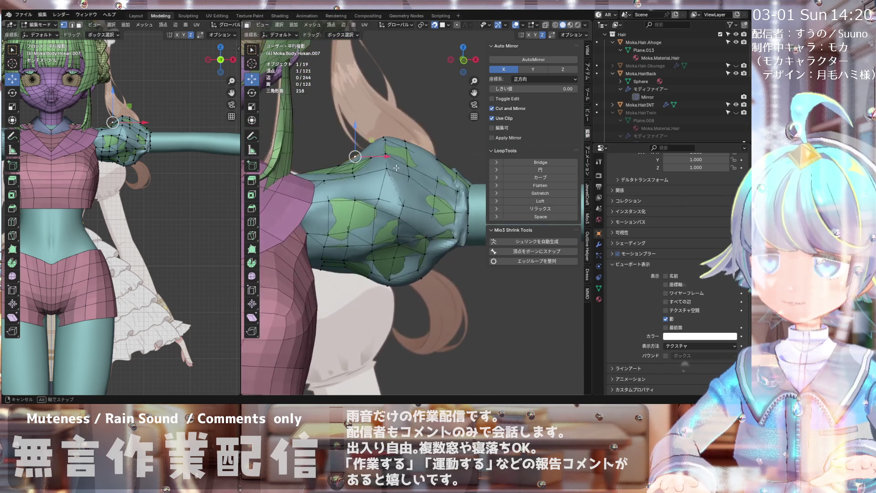
middle_click_drag(390, 165, 385, 143)
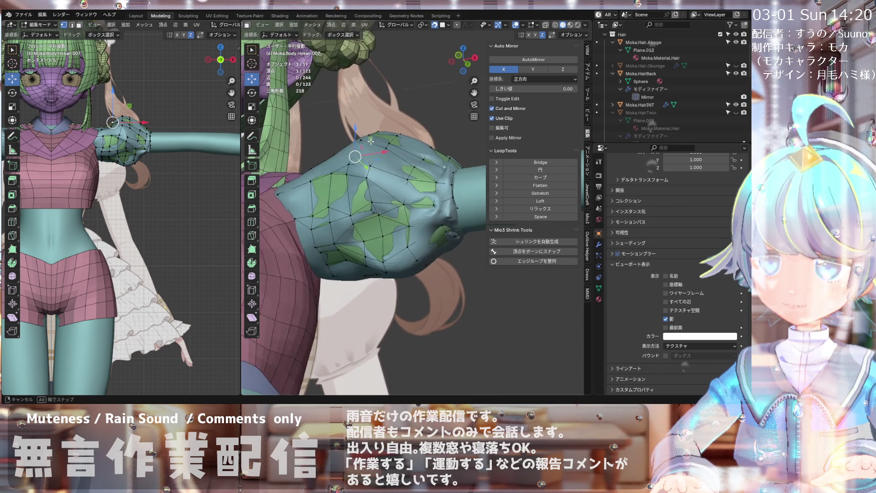
mouse_move(365, 189)
middle_mouse_down()
mouse_move(399, 222)
mouse_move(376, 218)
mouse_move(363, 227)
middle_mouse_up()
left_click(669, 327)
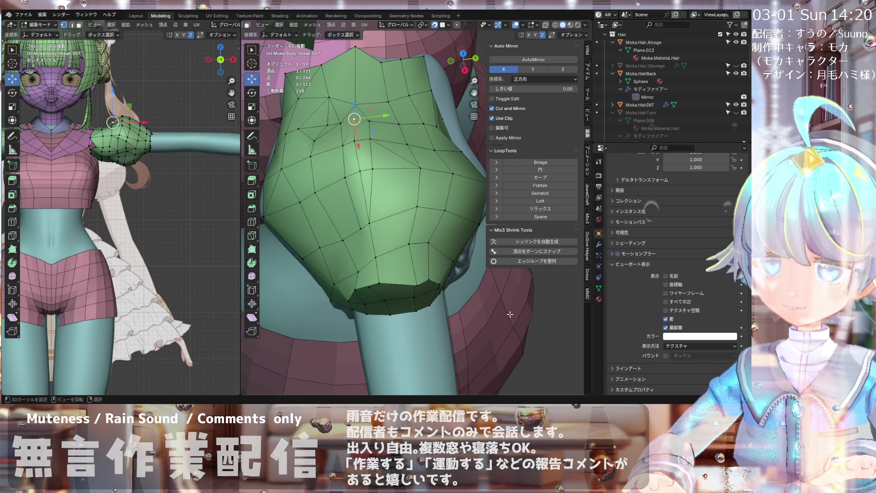
- Bring the puffed sleeve into a close angled view and select a vertex on its front for the knife cut
middle_click_drag(449, 267, 338, 233)
scroll(339, 232, "up", 2)
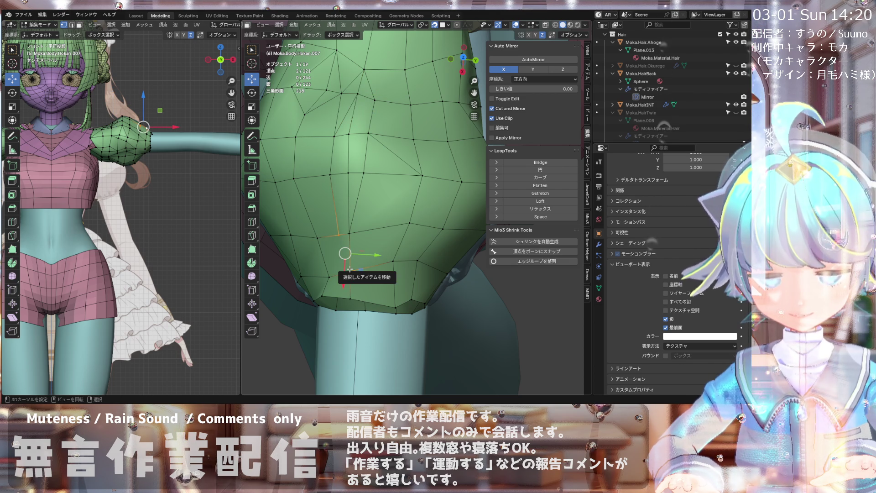
mouse_move(344, 262)
middle_mouse_down()
mouse_move(387, 198)
mouse_move(427, 175)
mouse_move(370, 240)
mouse_move(364, 184)
middle_mouse_up()
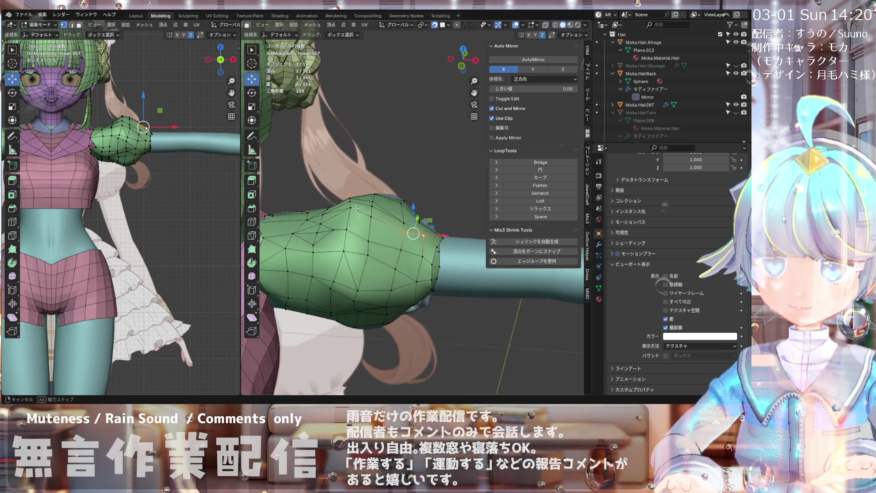
mouse_move(367, 226)
middle_mouse_down()
mouse_move(283, 253)
mouse_move(399, 159)
mouse_move(383, 194)
middle_mouse_up()
scroll(383, 194, "down", 4)
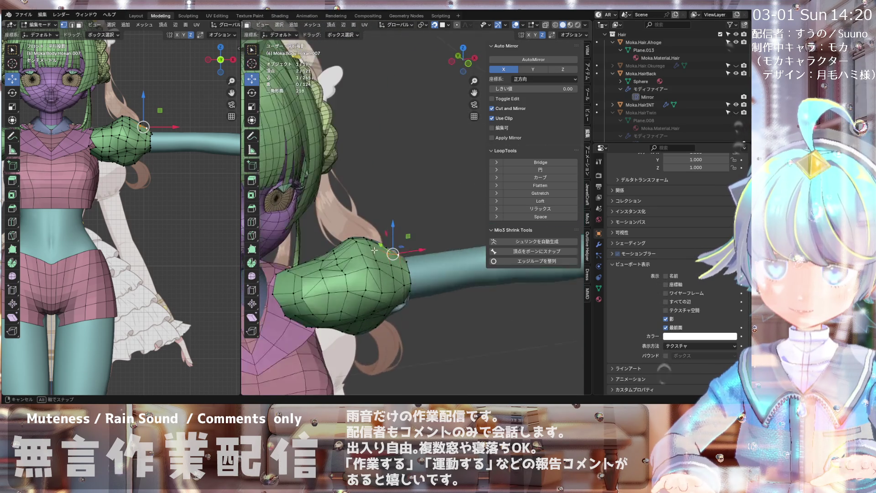
scroll(352, 231, "up", 3)
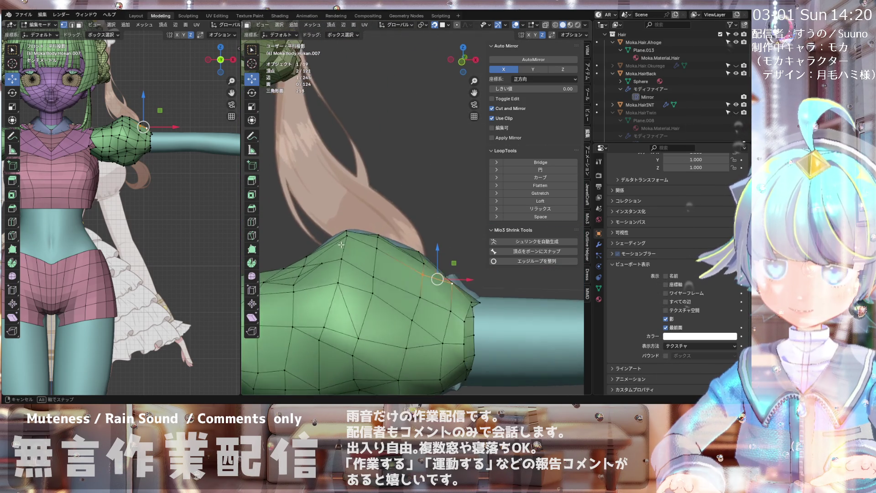
middle_click_drag(347, 232, 345, 232)
scroll(345, 233, "down", 2)
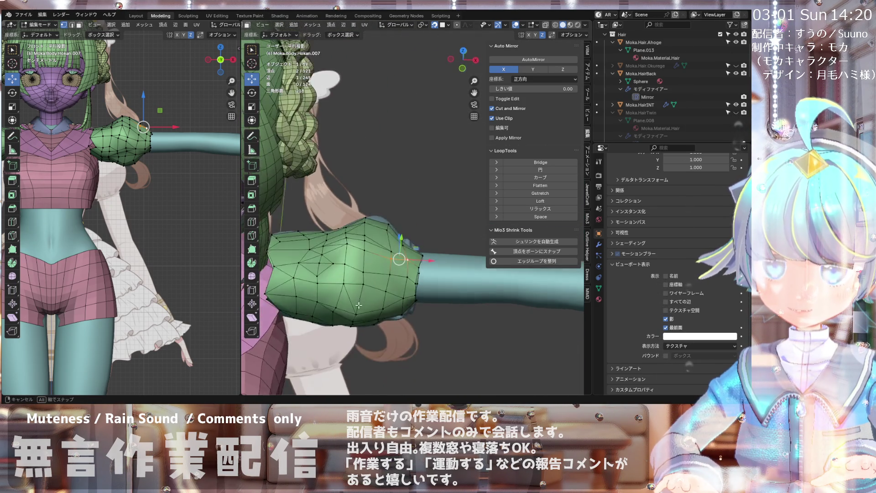
middle_click_drag(361, 305, 330, 262)
mouse_move(354, 158)
middle_mouse_down()
mouse_move(293, 333)
mouse_move(350, 279)
mouse_move(337, 300)
mouse_move(354, 256)
mouse_move(378, 297)
middle_mouse_up()
scroll(354, 256, "up", 2)
left_click(356, 251)
scroll(377, 292, "up", 1)
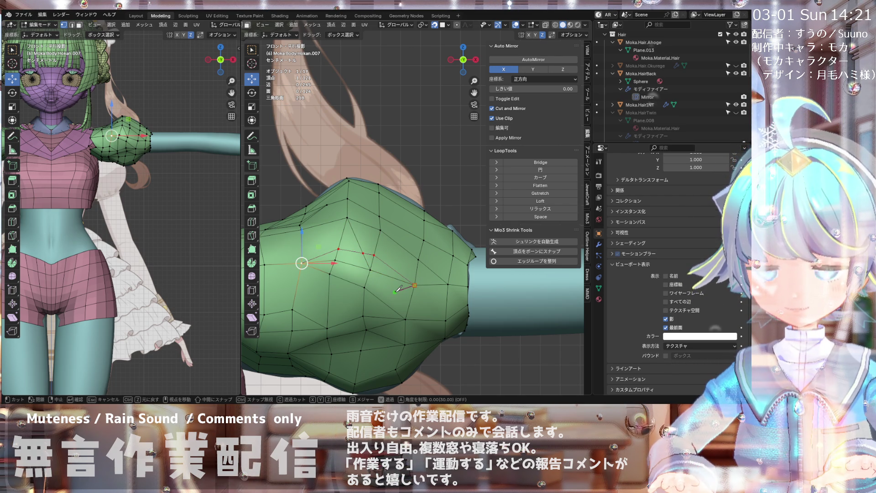
- Commit the sleeve knife cut and move a new vertex by 0.00187, −0.000641, 0.000342 m
key("Return")
mouse_move(398, 289)
middle_mouse_down()
mouse_move(325, 347)
mouse_move(386, 286)
mouse_move(411, 297)
mouse_move(326, 358)
mouse_move(365, 292)
mouse_move(339, 273)
middle_mouse_up()
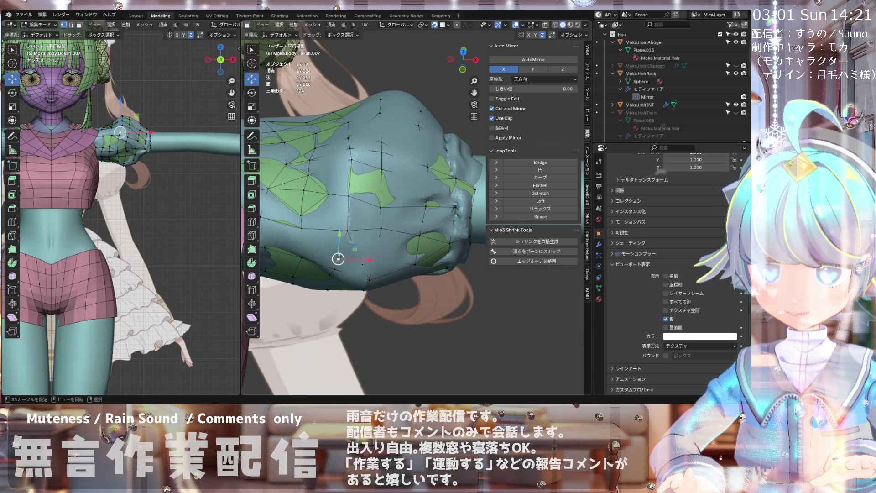
left_click_drag(339, 259, 365, 267)
middle_click_drag(365, 267, 389, 273)
key("g")
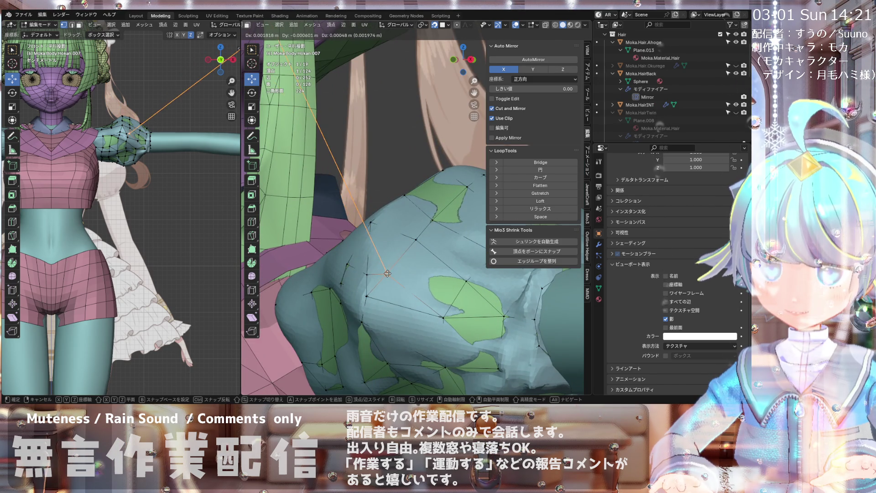
left_click(387, 273)
scroll(397, 269, "down", 5)
mouse_move(411, 266)
middle_mouse_down()
mouse_move(355, 230)
mouse_move(324, 275)
mouse_move(426, 351)
mouse_move(412, 347)
mouse_move(424, 323)
mouse_move(410, 325)
mouse_move(412, 336)
middle_mouse_up()
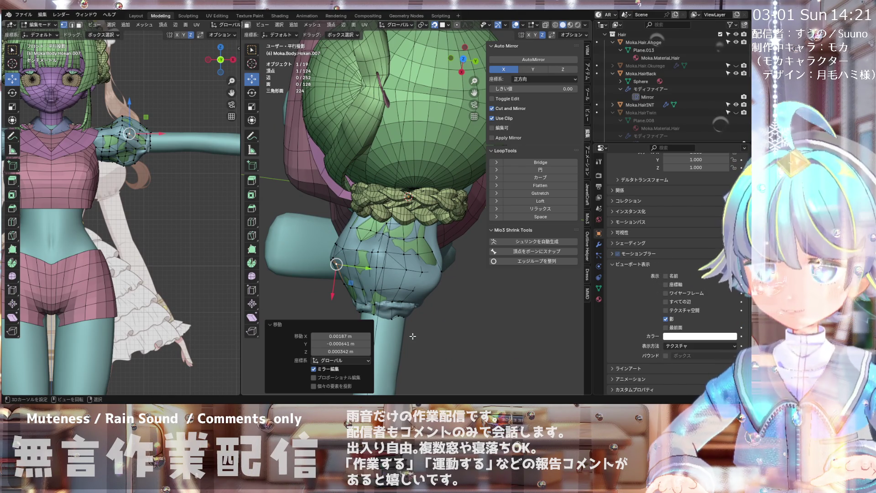
- Raise the selected sleeve vertex, moving it by −0.001799, 0.002115, 0.002053 m with mirror editing
mouse_move(435, 308)
middle_mouse_down()
mouse_move(356, 223)
mouse_move(313, 266)
mouse_move(325, 255)
mouse_move(343, 258)
mouse_move(334, 250)
middle_mouse_up()
scroll(312, 267, "up", 2)
scroll(359, 261, "up", 2)
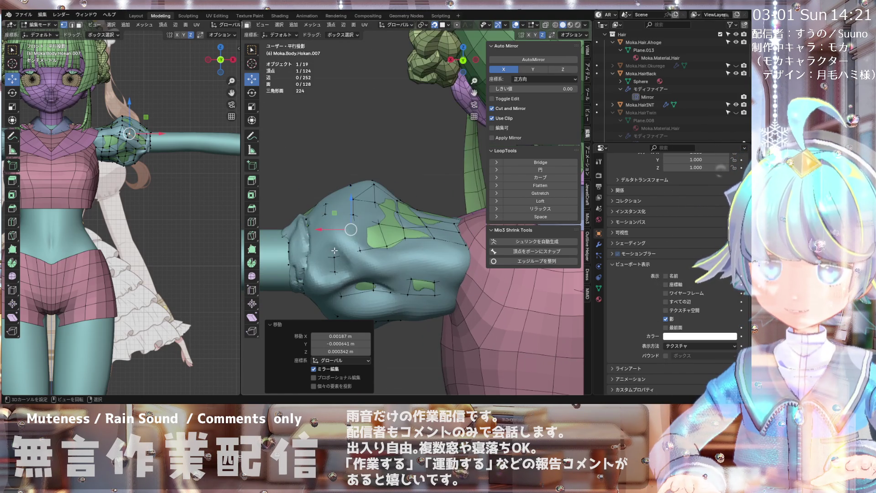
mouse_move(334, 257)
left_mouse_down()
mouse_move(332, 247)
mouse_move(335, 272)
left_mouse_up()
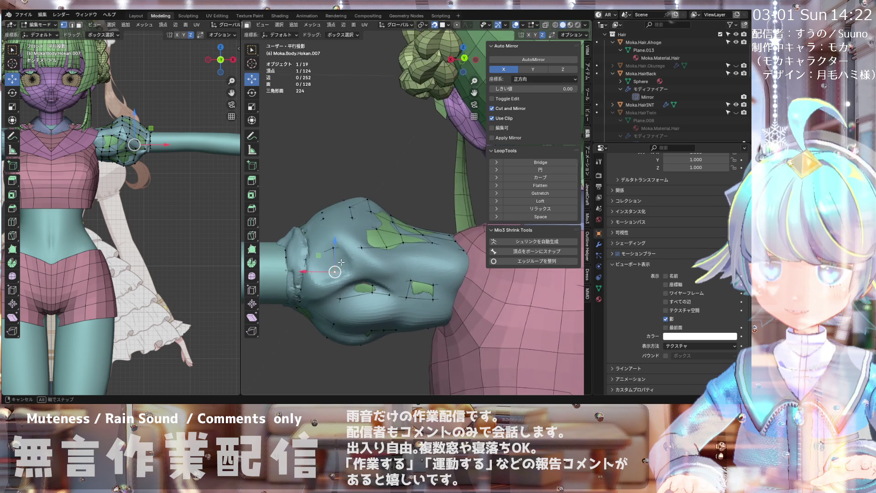
middle_click_drag(340, 262, 338, 272)
left_click_drag(338, 273, 332, 240)
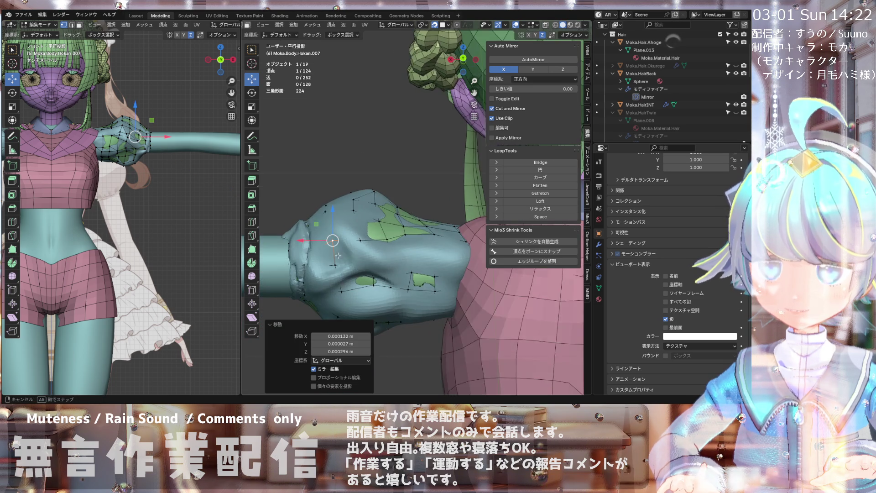
key("g")
left_click(367, 244)
- Lift a neighbouring vertex slightly, then start a knife cut from an existing bulge vertex
middle_click_drag(367, 245, 346, 244)
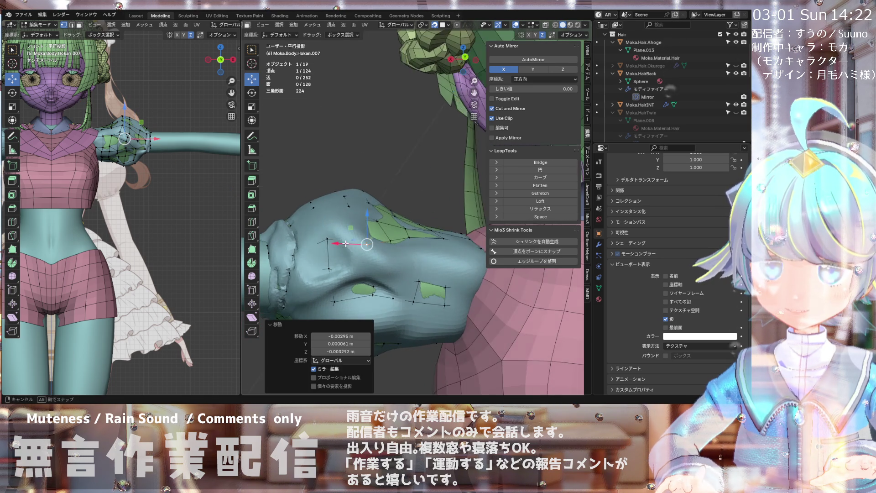
left_click_drag(331, 239, 319, 270)
mouse_move(318, 269)
middle_mouse_down()
mouse_move(339, 250)
mouse_move(327, 256)
mouse_move(362, 246)
mouse_move(349, 243)
middle_mouse_up()
scroll(339, 250, "down", 3)
scroll(345, 238, "up", 4)
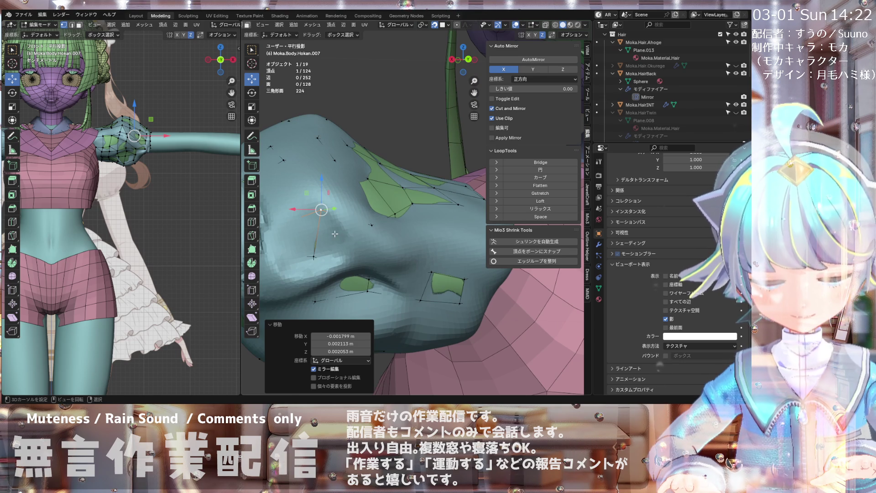
key("k")
left_click(372, 224)
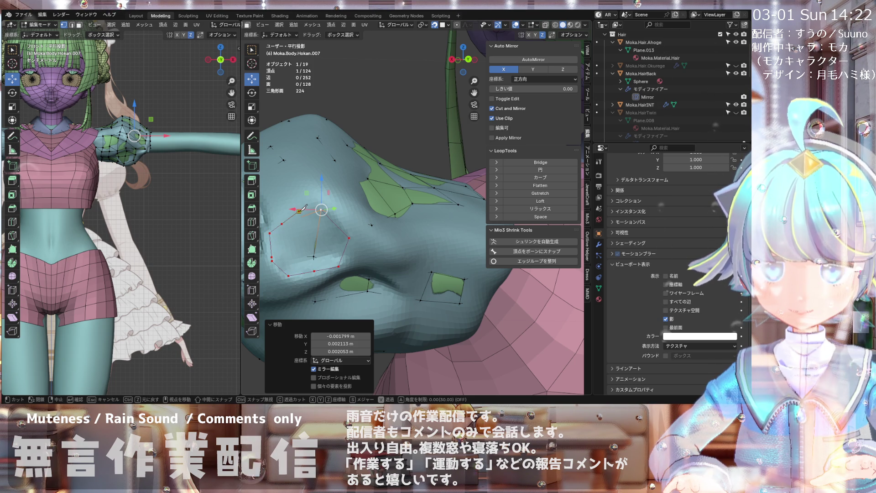
- Commit the knife cut and turn on In Front so the sleeve mesh shows over the body
key("Return")
middle_click_drag(325, 208, 318, 231)
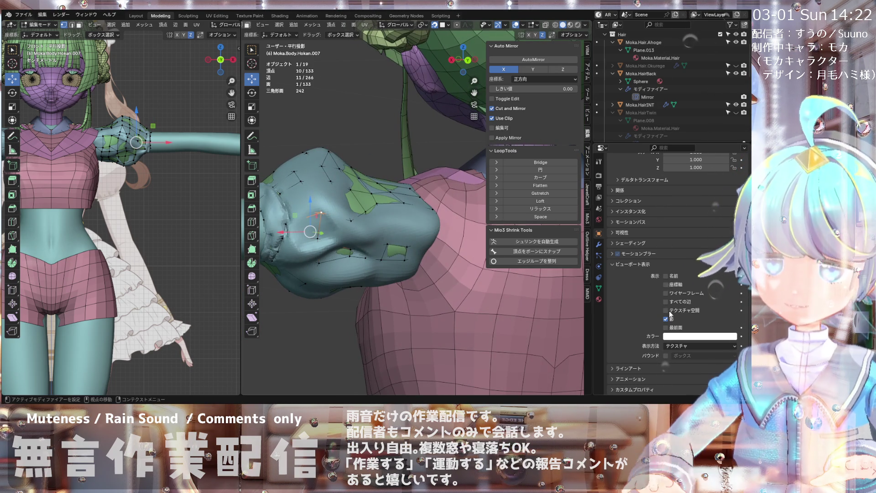
left_click(667, 327)
mouse_move(307, 219)
middle_mouse_down()
mouse_move(346, 220)
mouse_move(338, 228)
middle_mouse_up()
scroll(328, 236, "up", 5)
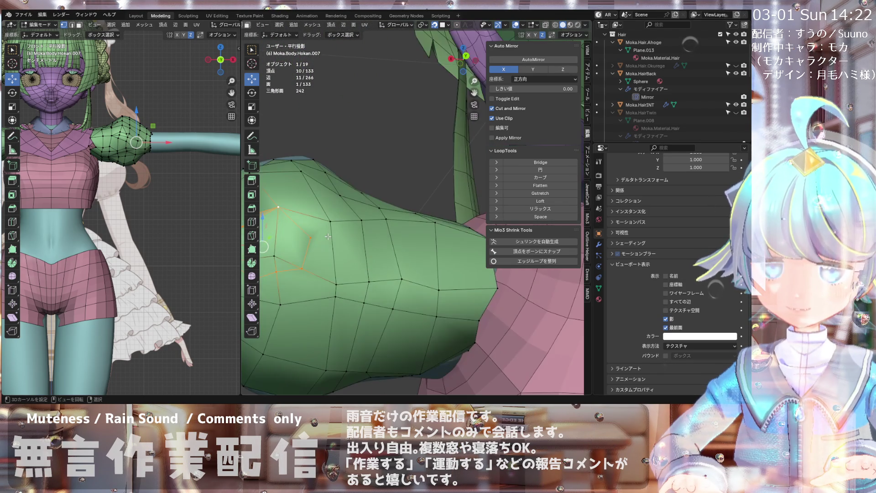
scroll(317, 236, "down", 3)
mouse_move(317, 236)
middle_mouse_down()
mouse_move(341, 237)
mouse_move(339, 250)
mouse_move(318, 228)
middle_mouse_up()
scroll(325, 233, "up", 2)
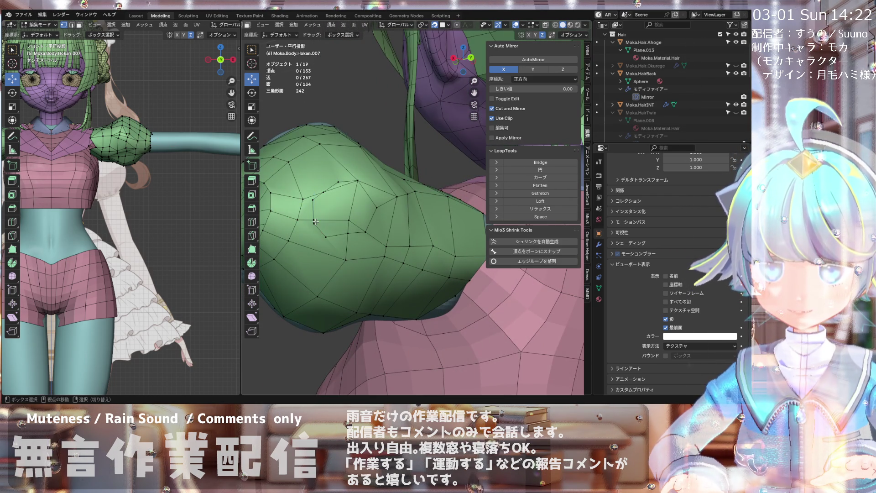
- Merge two close sleeve vertices at their centre
left_click(314, 218)
scroll(314, 219, "up", 4)
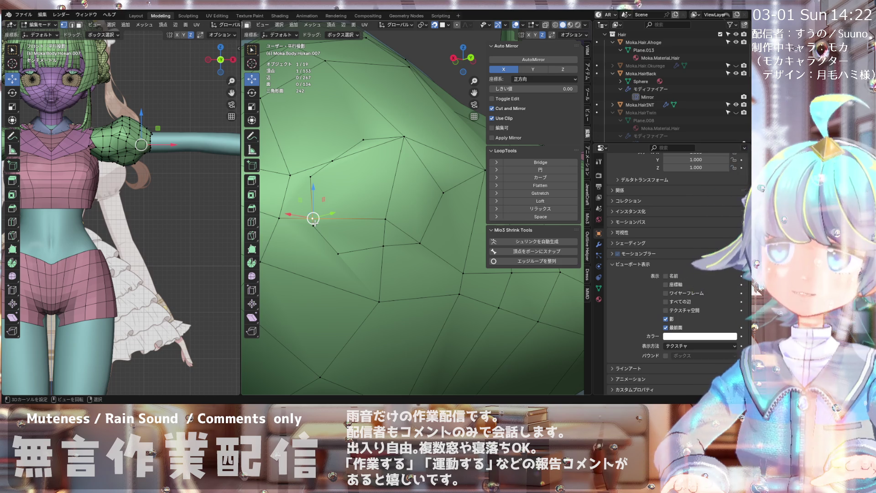
key("m")
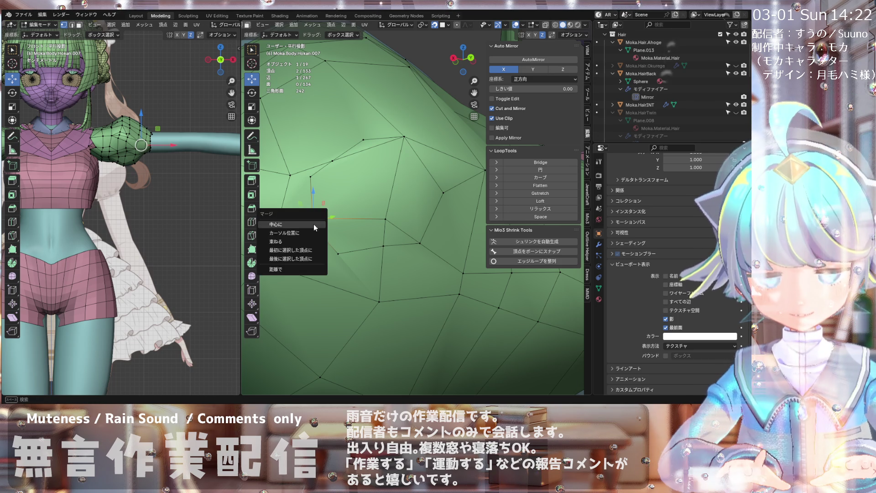
left_click(314, 223)
scroll(336, 212, "down", 4)
scroll(336, 213, "up", 3)
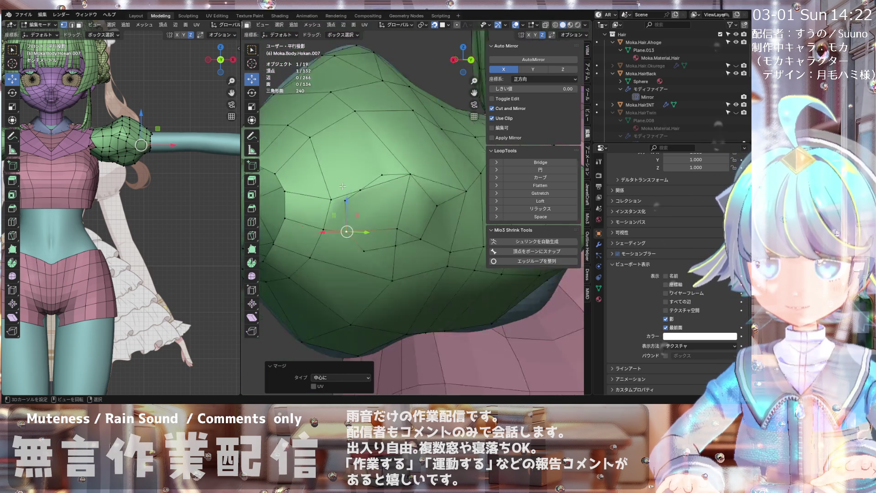
mouse_move(379, 187)
middle_mouse_down()
mouse_move(413, 207)
mouse_move(361, 201)
middle_mouse_up()
- Select another sleeve vertex and inspect the new cut from several angles down to the torso
left_click(352, 198)
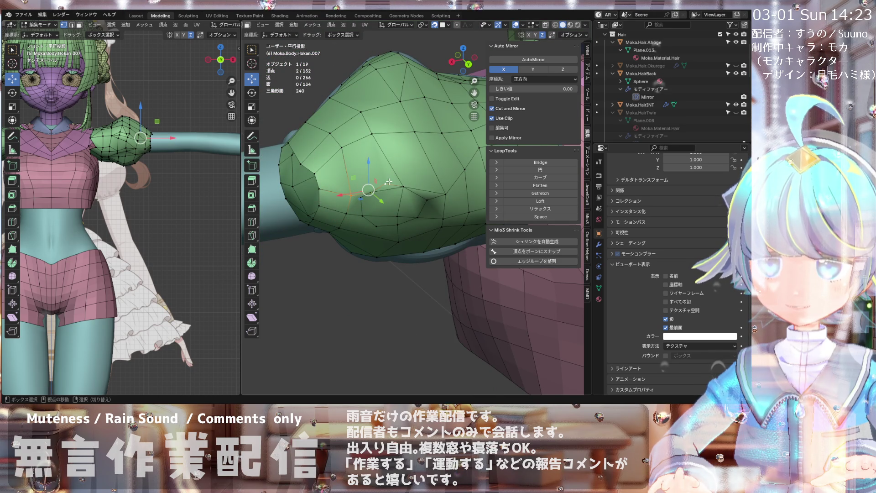
mouse_move(409, 137)
middle_mouse_down()
mouse_move(415, 196)
mouse_move(460, 209)
mouse_move(410, 203)
middle_mouse_up()
mouse_move(403, 163)
middle_mouse_down()
mouse_move(383, 204)
mouse_move(446, 262)
mouse_move(386, 211)
middle_mouse_up()
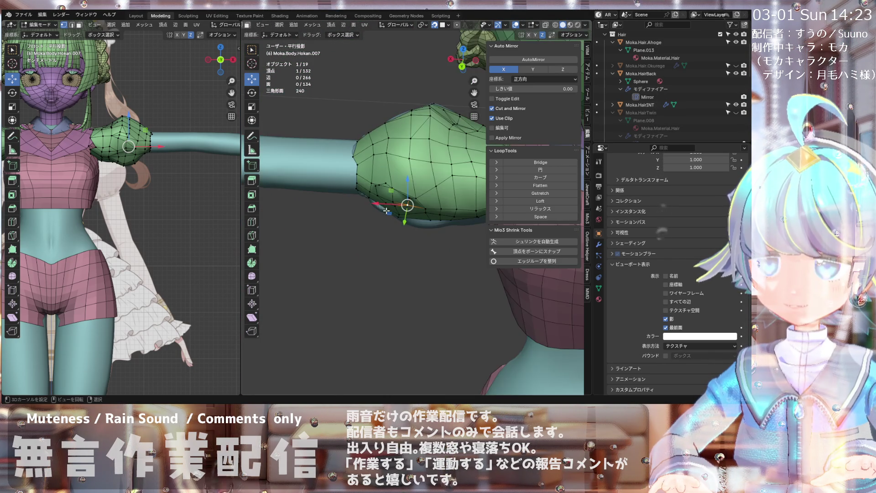
middle_click_drag(446, 189, 448, 208)
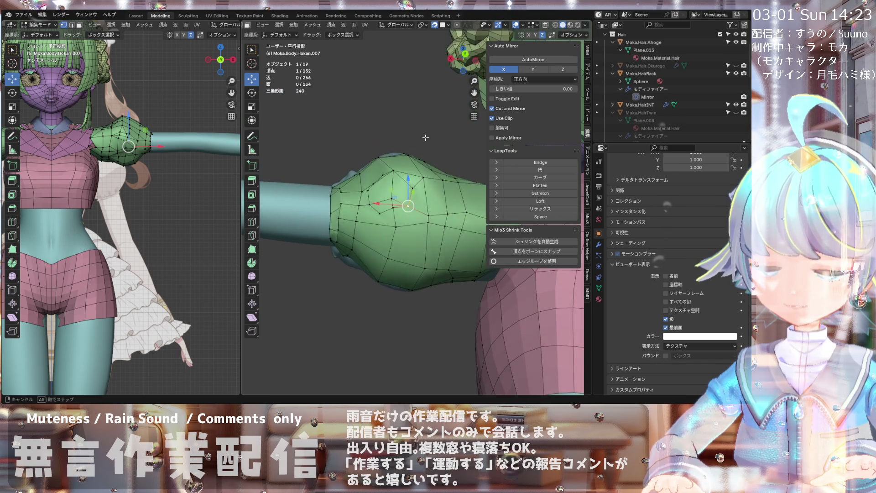
middle_click_drag(425, 138, 429, 174)
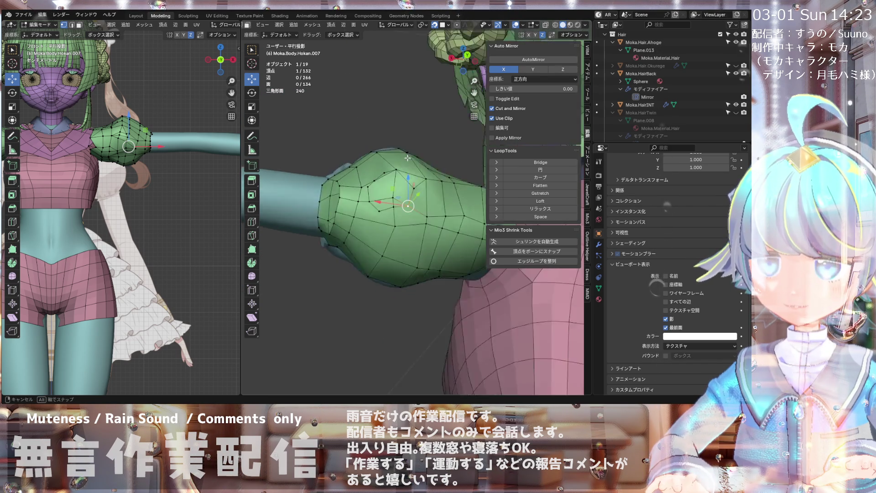
mouse_move(385, 180)
middle_mouse_down()
mouse_move(388, 209)
mouse_move(360, 198)
middle_mouse_up()
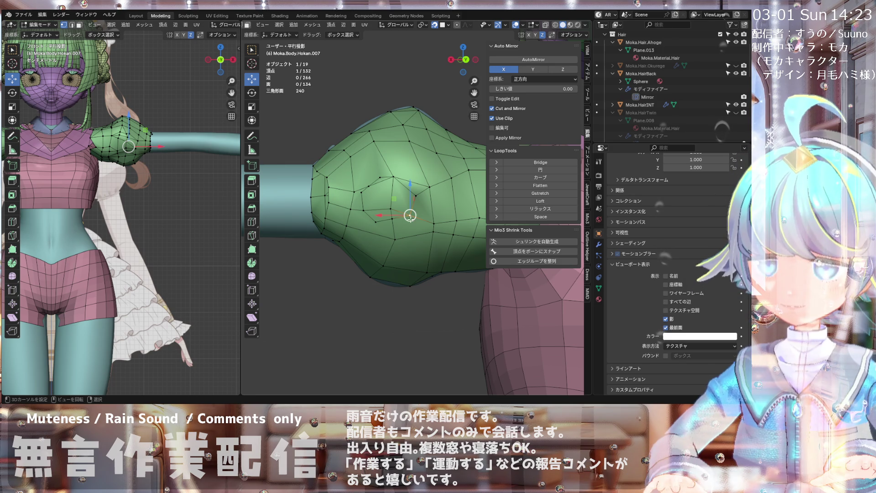
- Turn In Front off and nudge two vertices on the sleeve's front bulge
left_click(667, 328)
left_click(667, 328)
left_click(667, 328)
left_click(666, 328)
left_click(667, 328)
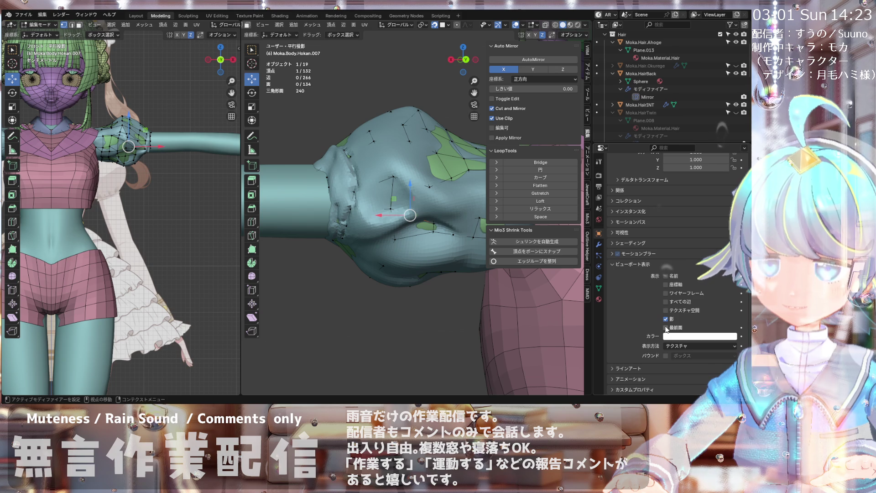
scroll(371, 211, "up", 1)
key("g")
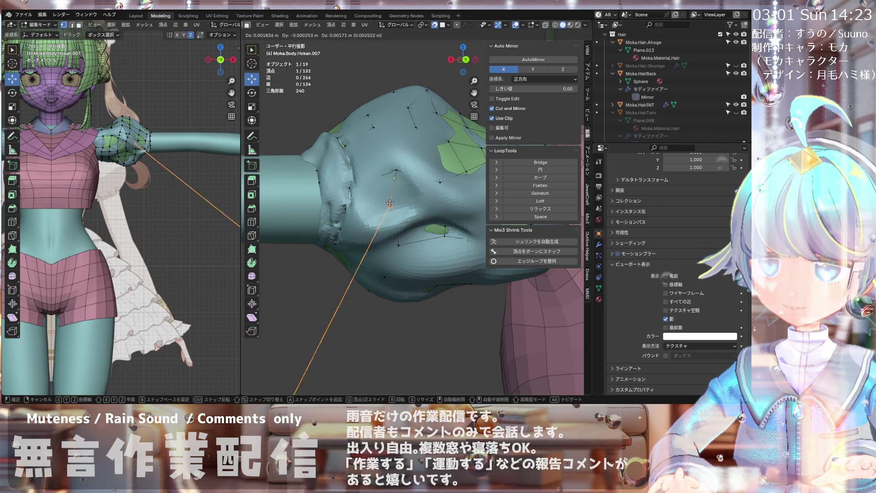
left_click(396, 222)
left_click_drag(396, 223, 363, 207)
left_click(371, 211)
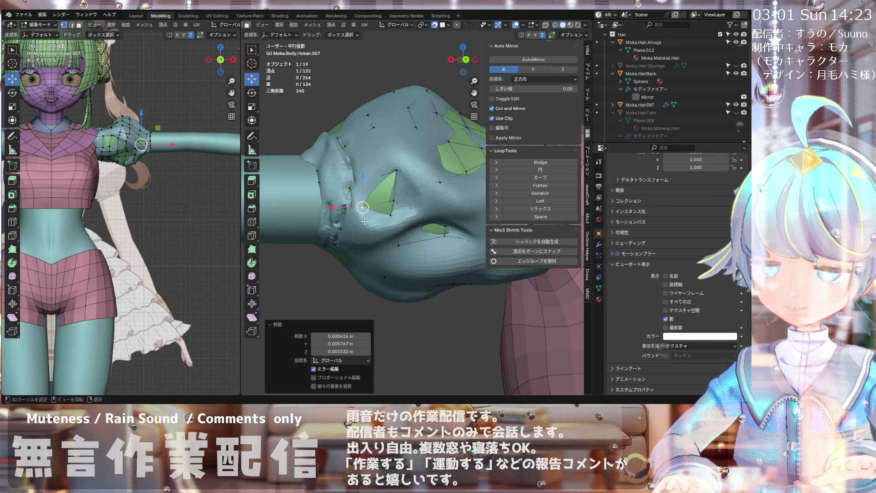
- Re-enable In Front and make small vertex moves on the bulge, ending at −0.000265, −0.000241, 0.002361 m
left_click(666, 327)
scroll(352, 196, "up", 2)
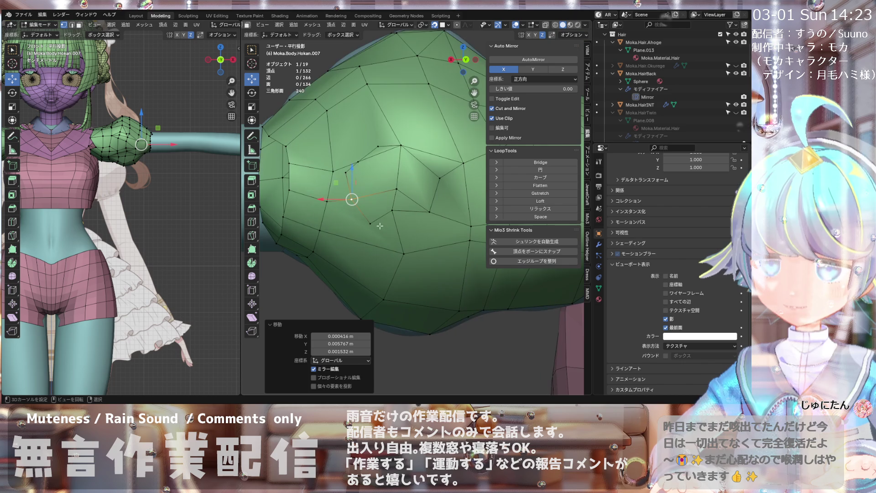
left_click_drag(360, 213, 364, 212)
scroll(363, 212, "down", 3)
mouse_move(363, 212)
middle_mouse_down()
mouse_move(376, 172)
mouse_move(366, 193)
middle_mouse_up()
scroll(367, 193, "up", 2)
left_click_drag(373, 193, 373, 191)
mouse_move(373, 192)
middle_mouse_down()
mouse_move(406, 161)
mouse_move(369, 170)
mouse_move(388, 172)
mouse_move(404, 210)
mouse_move(460, 211)
mouse_move(324, 179)
middle_mouse_up()
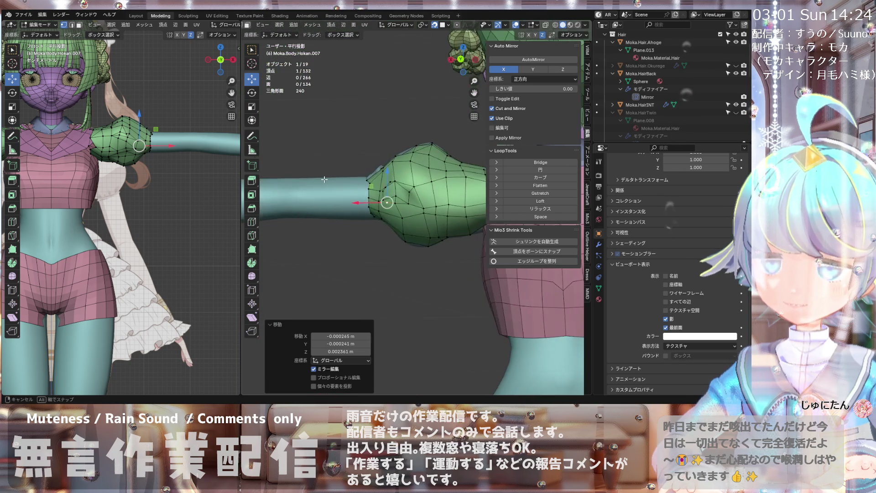
middle_click_drag(388, 205, 387, 182)
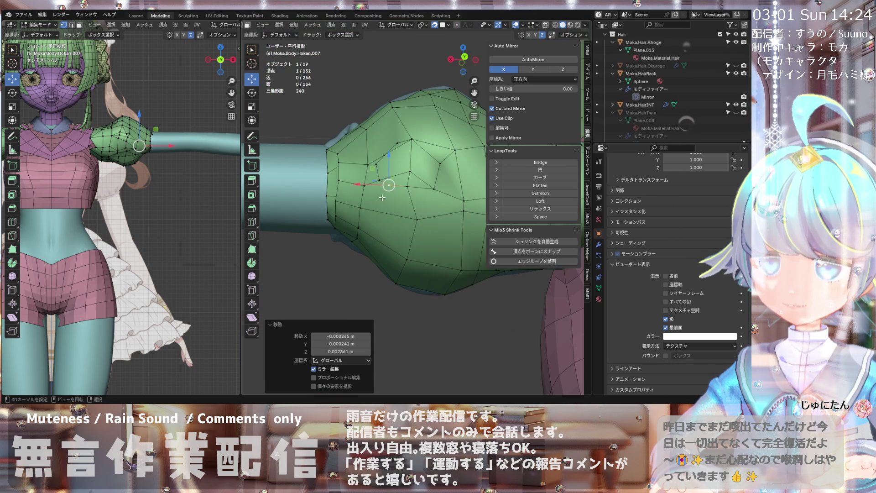
mouse_move(415, 174)
middle_mouse_down()
mouse_move(429, 165)
mouse_move(414, 178)
middle_mouse_up()
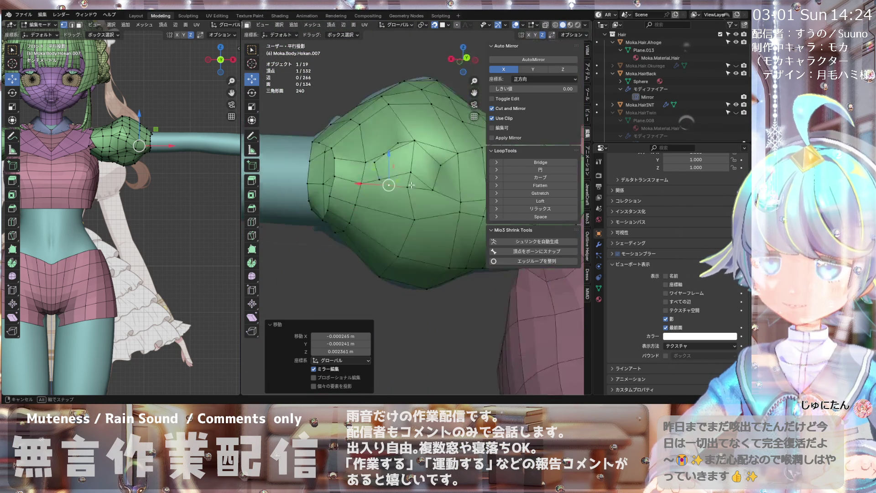
mouse_move(380, 215)
middle_mouse_down()
mouse_move(446, 145)
mouse_move(423, 198)
mouse_move(392, 128)
mouse_move(380, 147)
mouse_move(413, 160)
mouse_move(399, 171)
middle_mouse_up()
scroll(350, 135, "down", 5)
scroll(399, 171, "up", 4)
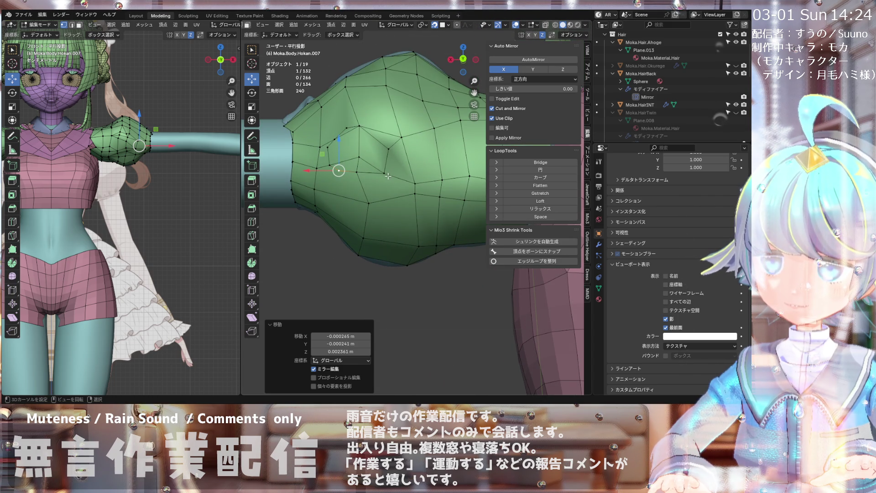
- Move a vertex on the sleeve bulge to a new position
key("g")
left_click(382, 176)
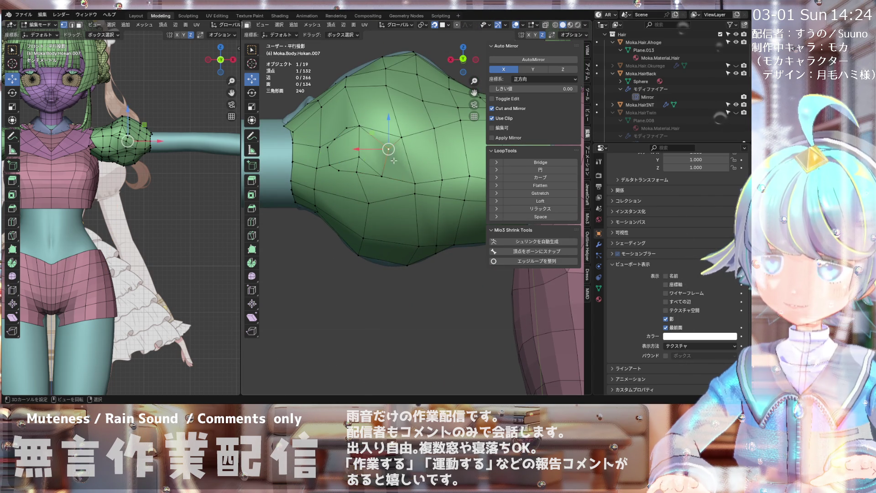
scroll(397, 163, "down", 2)
scroll(411, 154, "up", 2)
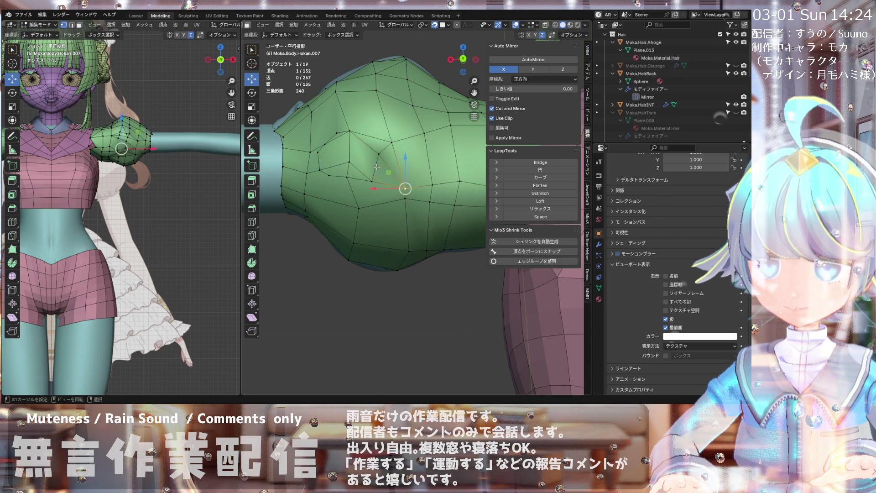
- Reposition another bulge vertex and inspect the sleeve from below and around
key("g")
left_click(377, 171)
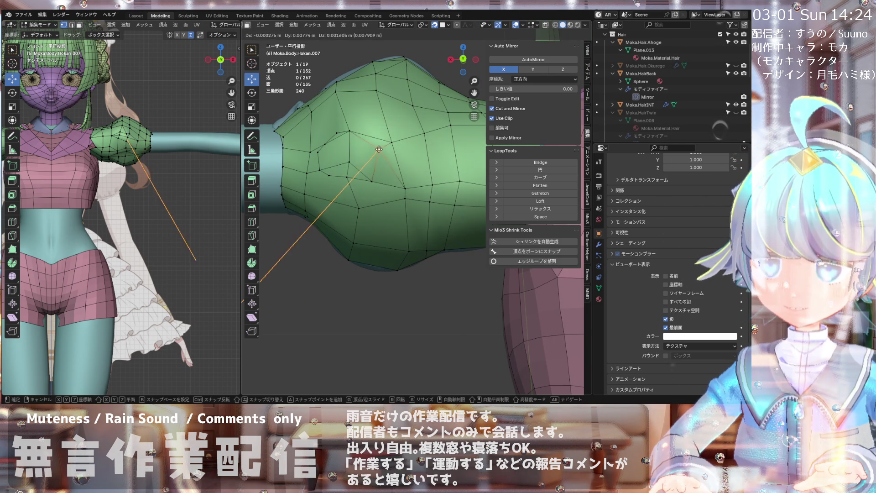
left_click_drag(378, 171, 372, 178)
mouse_move(372, 178)
middle_mouse_down()
mouse_move(408, 185)
mouse_move(366, 113)
mouse_move(351, 216)
mouse_move(257, 212)
mouse_move(293, 199)
mouse_move(343, 212)
mouse_move(333, 207)
mouse_move(343, 190)
mouse_move(361, 212)
mouse_move(371, 202)
mouse_move(338, 219)
middle_mouse_up()
scroll(376, 177, "down", 5)
scroll(387, 155, "up", 3)
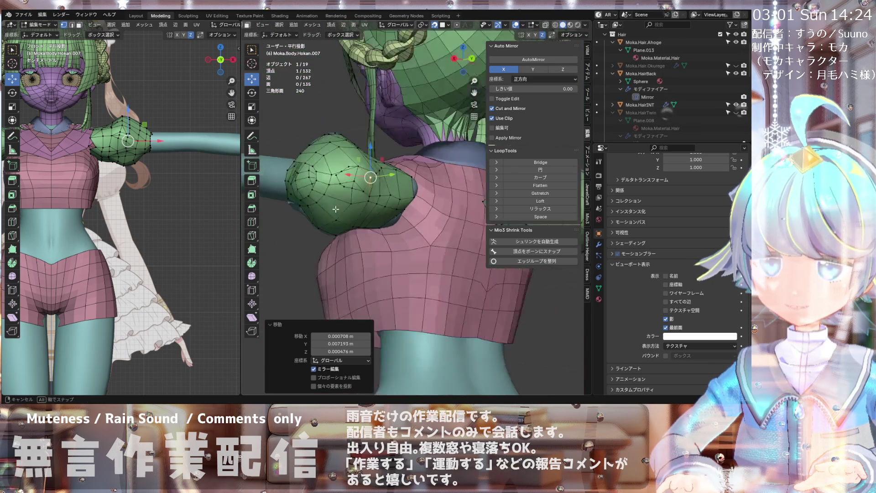
mouse_move(323, 182)
middle_mouse_down()
mouse_move(337, 179)
mouse_move(337, 240)
mouse_move(332, 209)
mouse_move(313, 206)
middle_mouse_up()
scroll(341, 177, "up", 3)
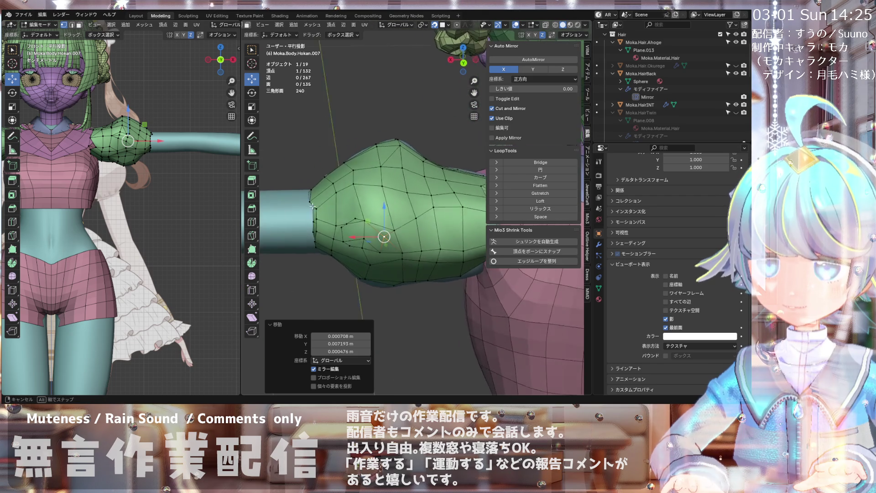
scroll(341, 199, "up", 1)
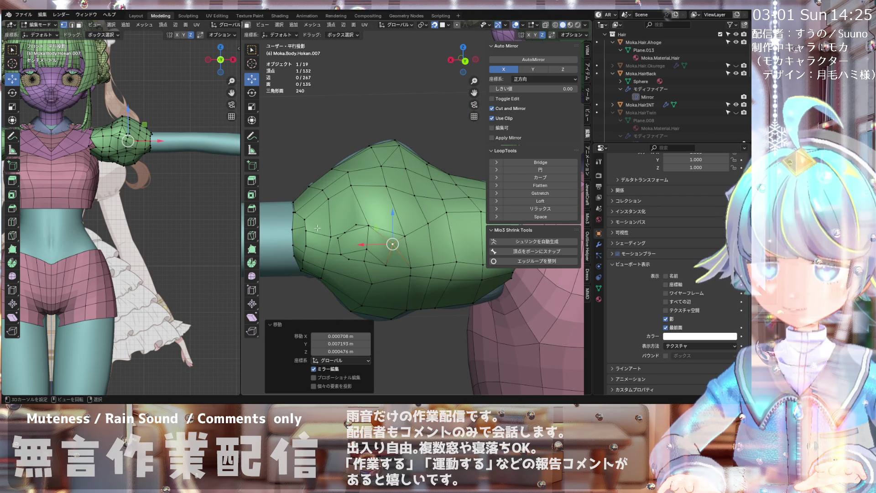
mouse_move(387, 234)
middle_mouse_down()
mouse_move(422, 241)
mouse_move(425, 251)
mouse_move(364, 237)
middle_mouse_up()
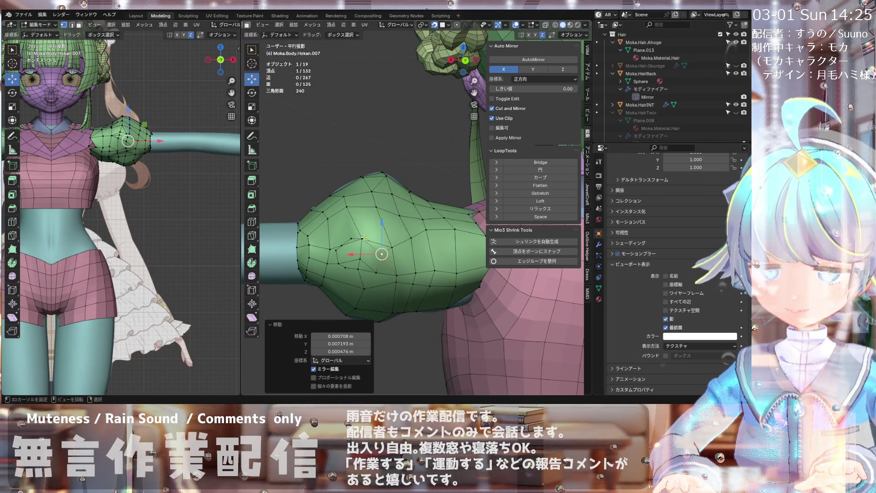
- Undo three times, returning the sleeve mesh to 124 vertices and 128 faces
key("ctrl+z")
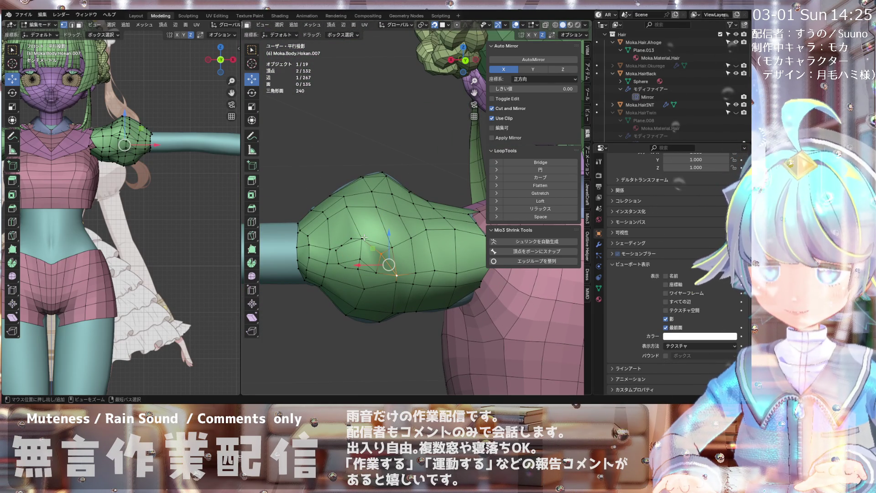
key("ctrl+z")
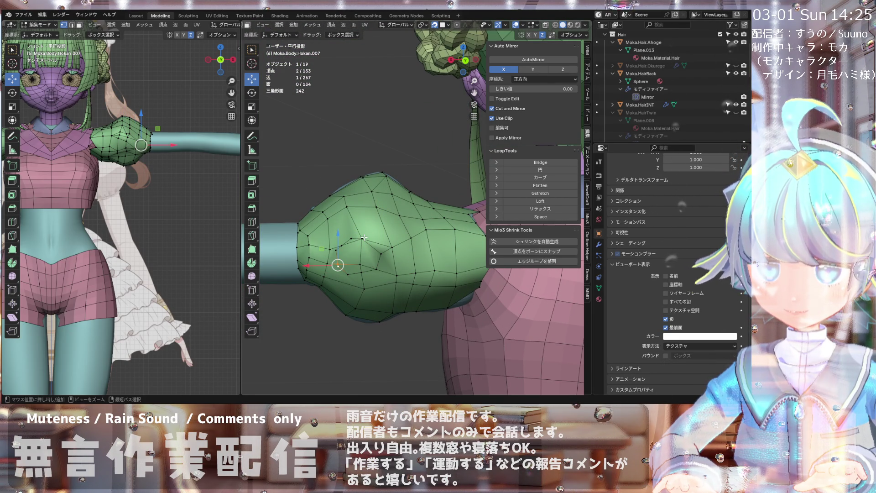
key("ctrl+z")
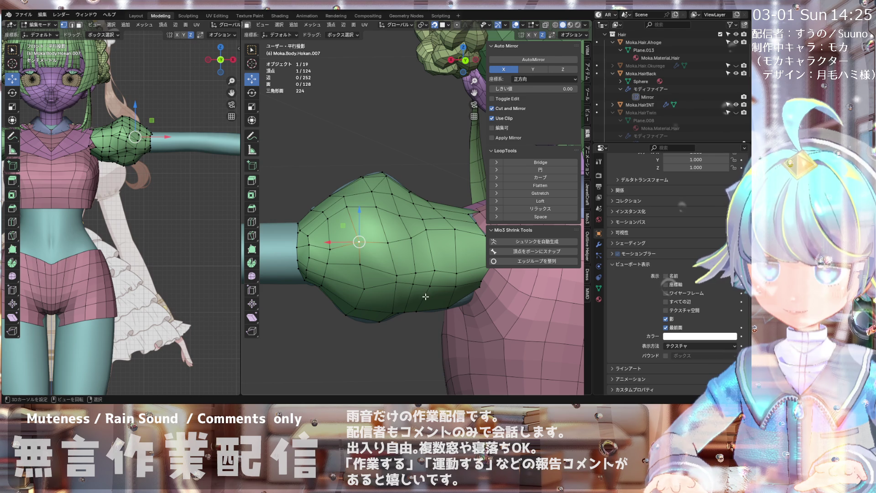
- Select a 2x2 block of sleeve faces and turn off In Front in Viewport Display
scroll(319, 28, "up", 4)
left_click(319, 25)
left_click(347, 259)
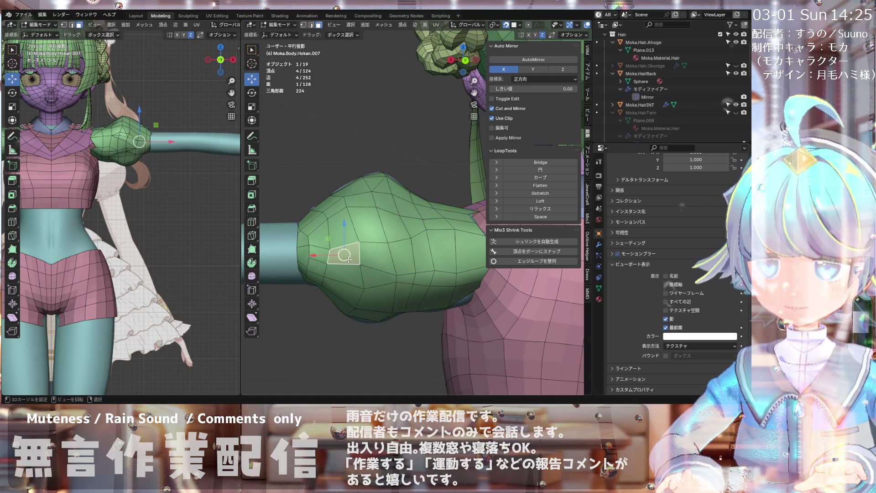
left_click(375, 255, "shift")
left_click(379, 276, "shift")
left_click(344, 276, "shift")
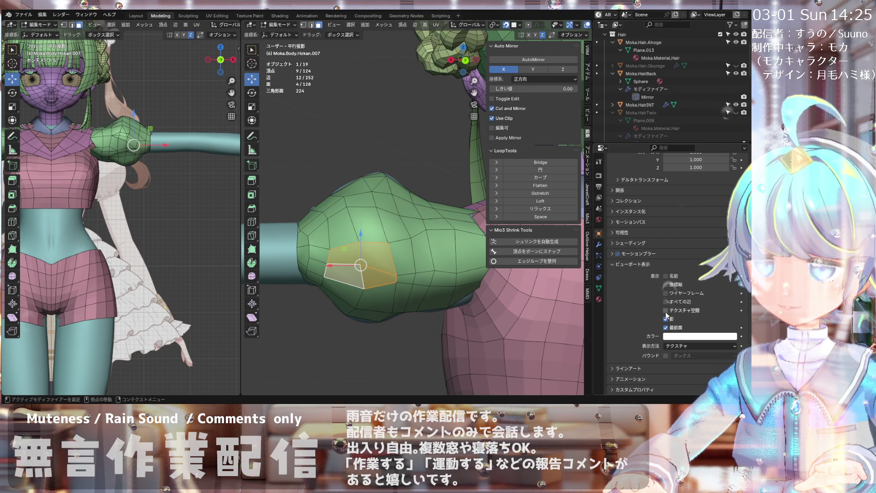
left_click(665, 328)
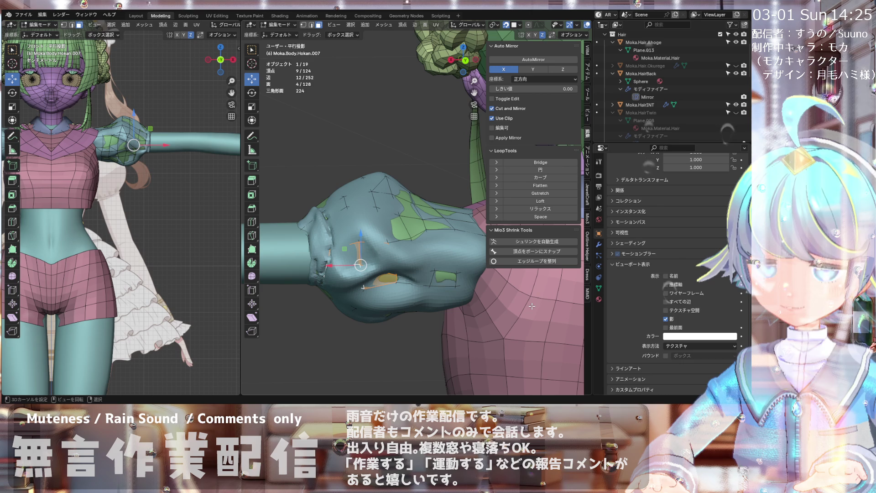
- Grab-move the vertices beside and below the green patch, shifting the lower one right
mouse_move(363, 276)
middle_mouse_down()
mouse_move(341, 241)
mouse_move(377, 231)
mouse_move(359, 230)
mouse_move(384, 238)
mouse_move(376, 234)
middle_mouse_up()
left_click(358, 229)
key("g")
left_click(358, 229)
left_click(375, 232)
key("g")
left_click(401, 238)
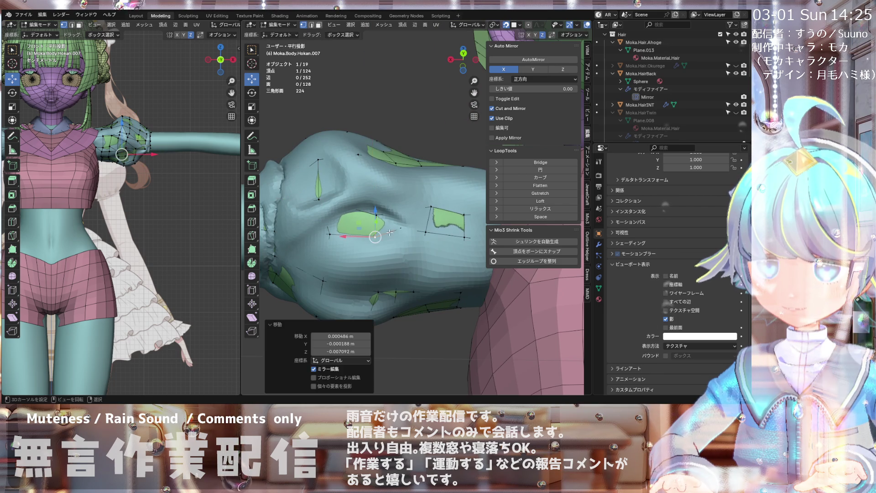
- Reposition another vertex near the patch and adjust the vertex on its top edge
left_click(427, 233)
key("g")
left_click(431, 246)
key("g")
left_click(434, 239)
middle_click_drag(435, 239, 375, 218)
left_click(372, 216)
key("g")
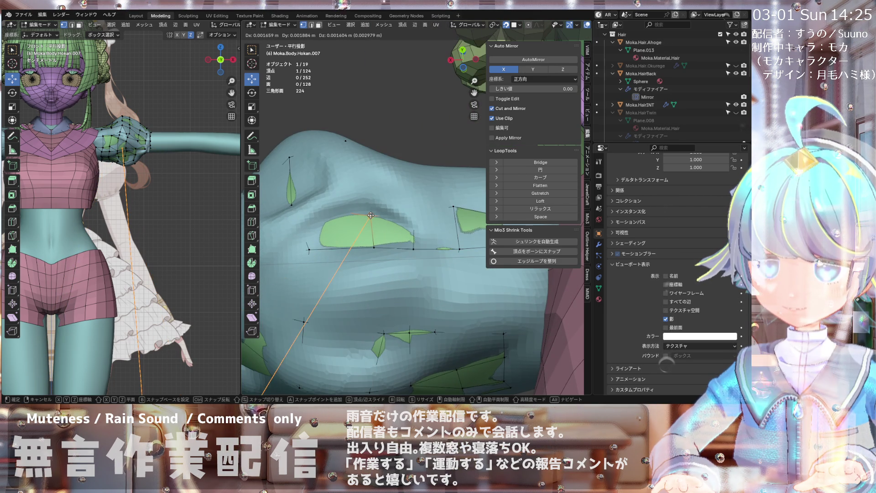
left_click(370, 215)
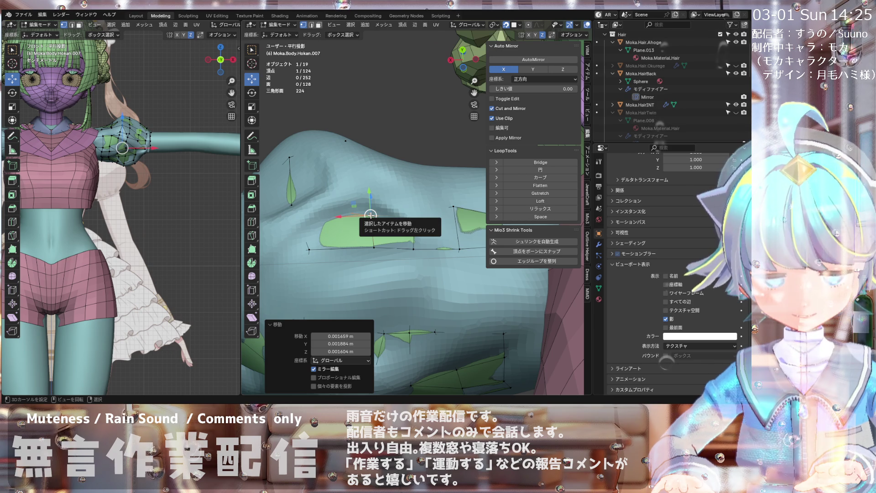
- Knife-cut a new edge through the patch, then nudge the vertex above it
key("k")
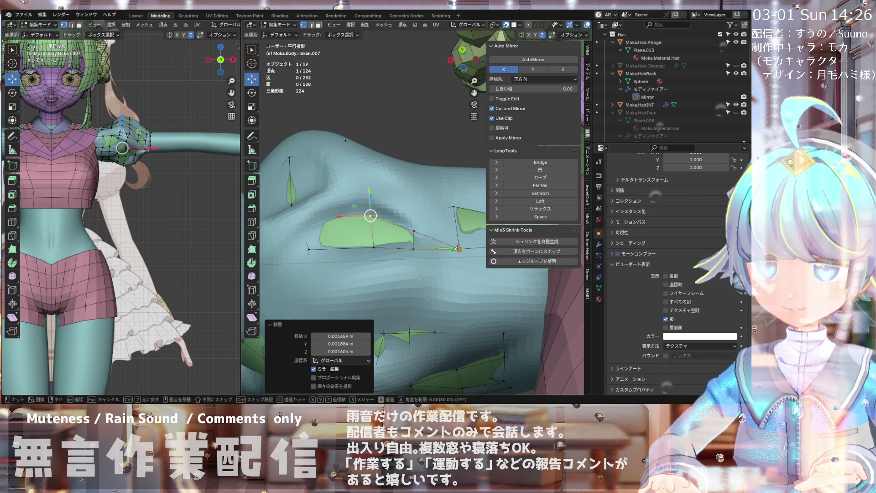
left_click(456, 248)
key("Return")
left_click(371, 213)
key("g")
left_click(372, 212)
key("g")
left_click(372, 213)
- Knife-cut another edge on the patch, adding a new vertex
middle_click_drag(321, 224, 352, 214)
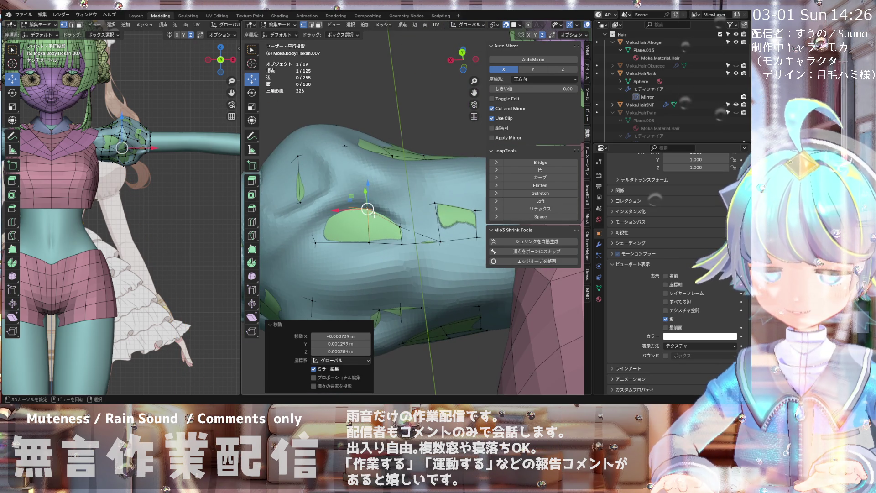
mouse_move(352, 215)
middle_mouse_down()
mouse_move(367, 210)
mouse_move(346, 235)
middle_mouse_up()
scroll(367, 211, "down", 3)
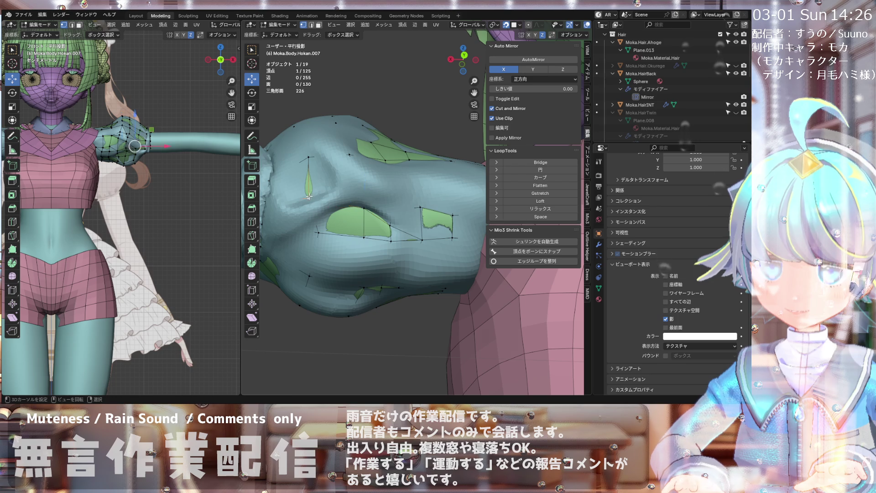
mouse_move(309, 196)
middle_mouse_down()
mouse_move(359, 208)
mouse_move(347, 215)
middle_mouse_up()
scroll(359, 207, "up", 2)
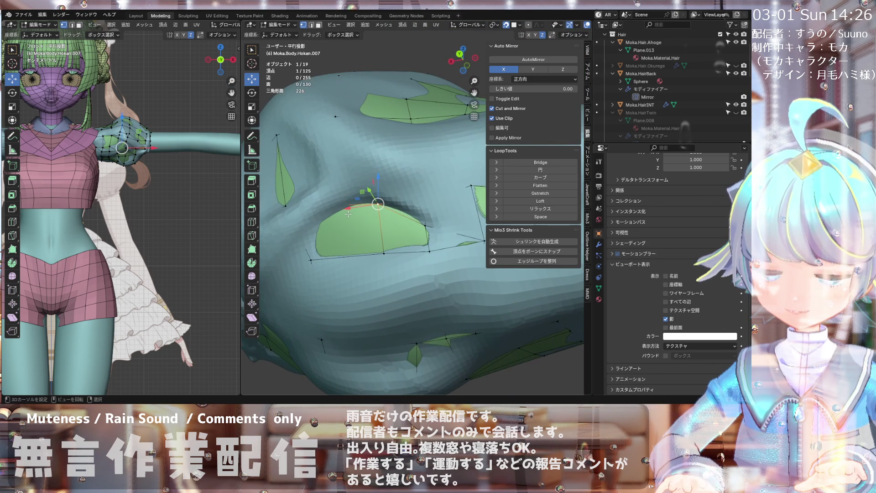
key("k")
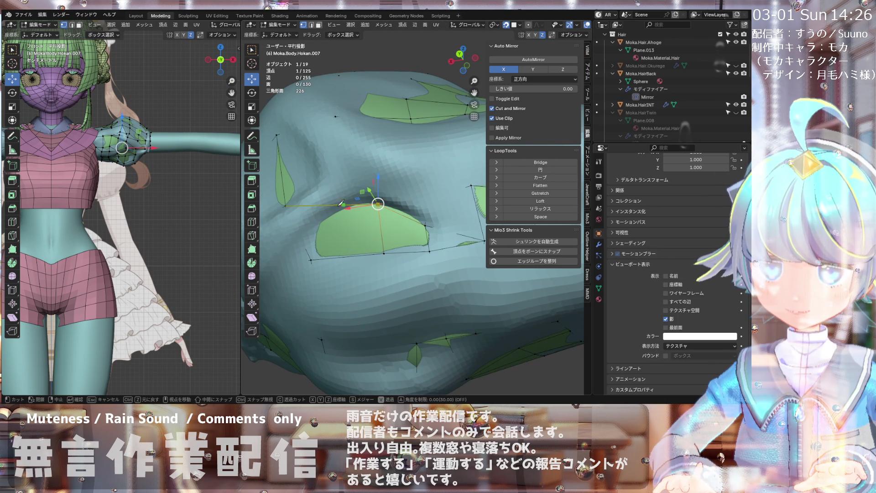
right_click(302, 238)
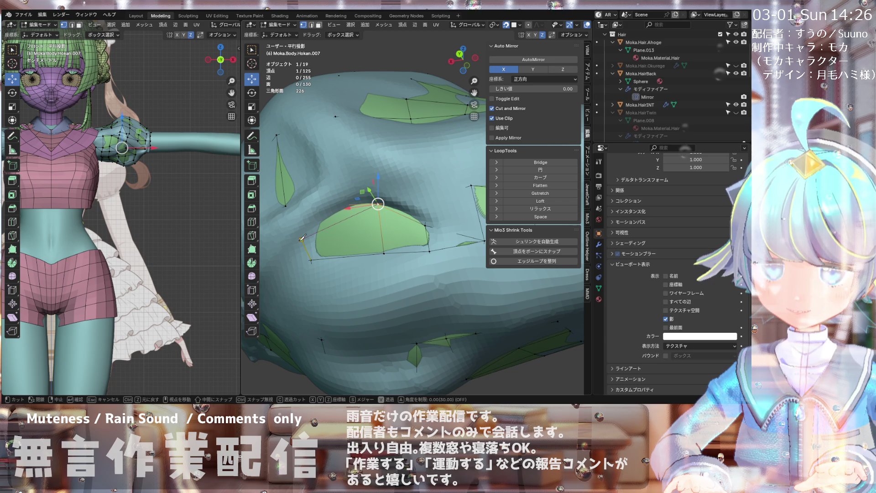
left_click(302, 238)
key("Return")
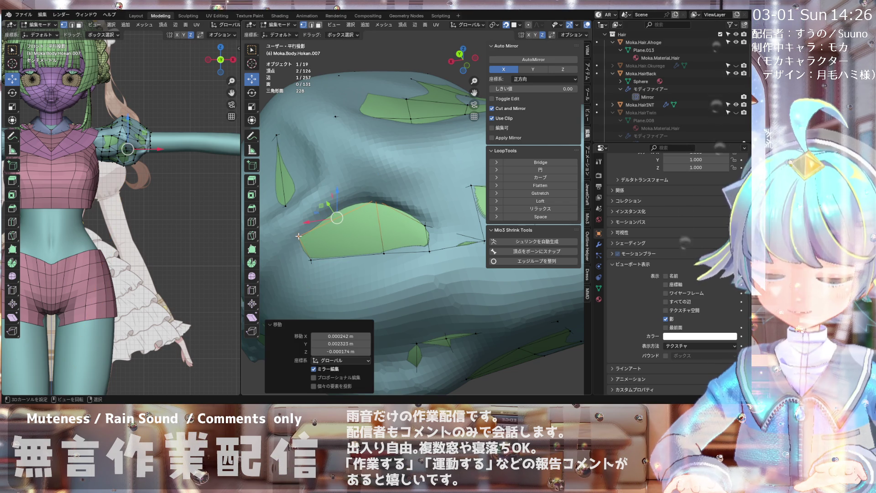
- Select the newly cut vertex and the patch's upper-edge vertex, then begin another knife cut
key("ctrl")
left_click(301, 239)
left_click(376, 203)
mouse_move(376, 202)
middle_mouse_down()
mouse_move(354, 215)
mouse_move(341, 211)
mouse_move(347, 193)
mouse_move(278, 246)
middle_mouse_up()
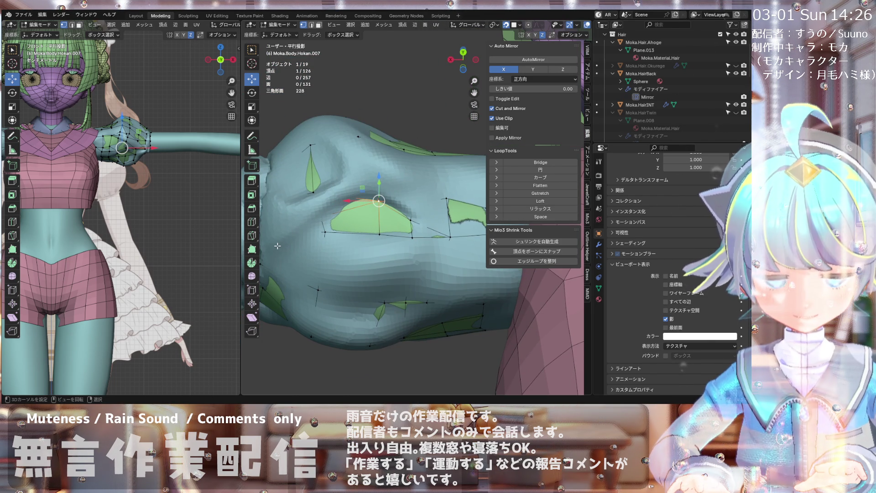
key("k")
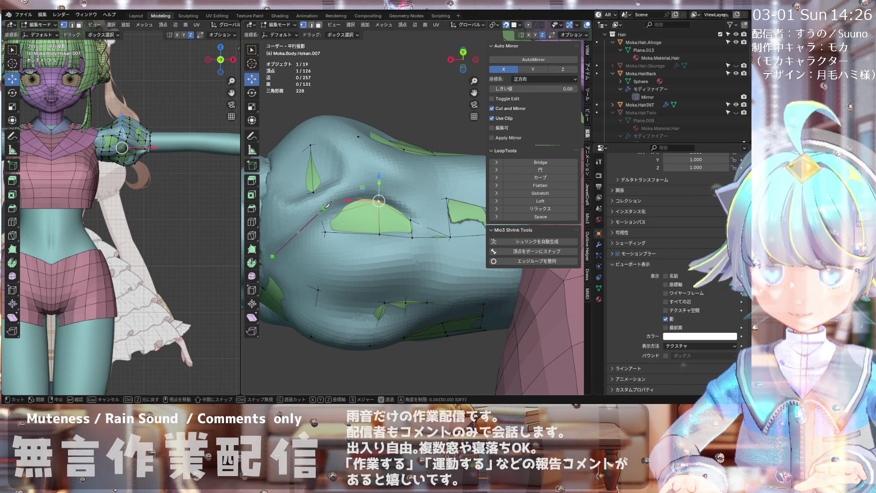
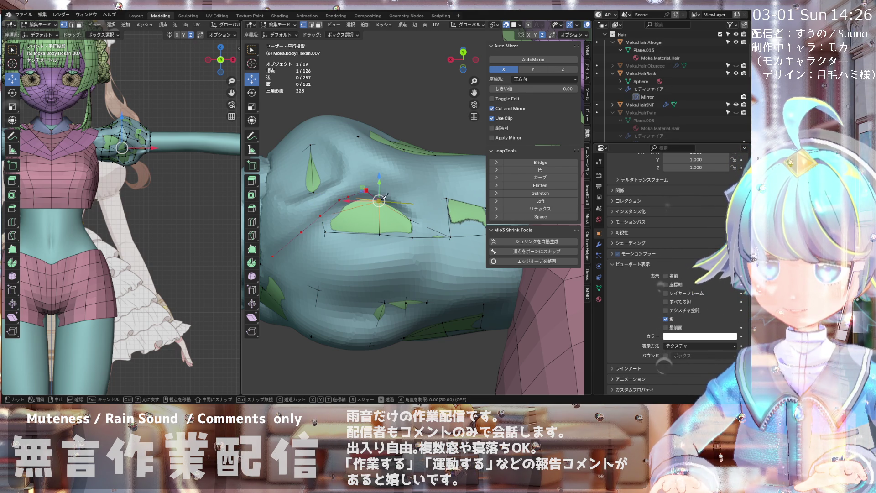
- Confirm the knife cut on the sleeve and move the new vertex twice to refine its position
key("Return")
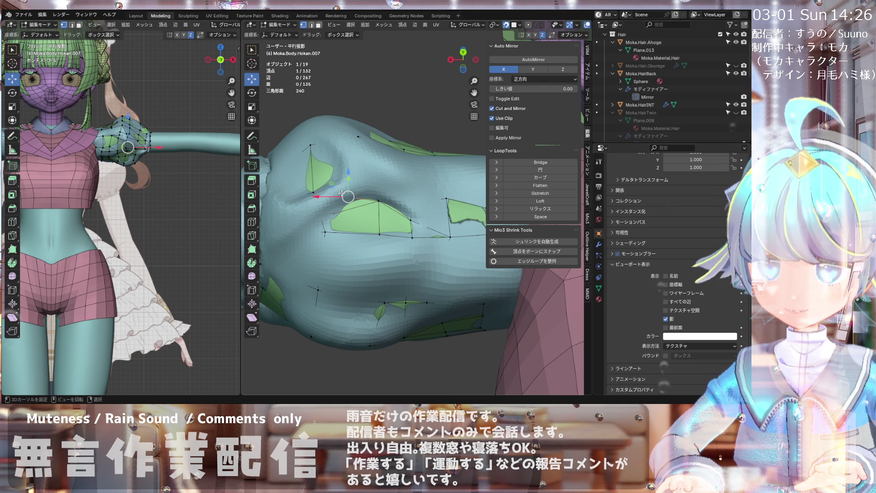
key("g")
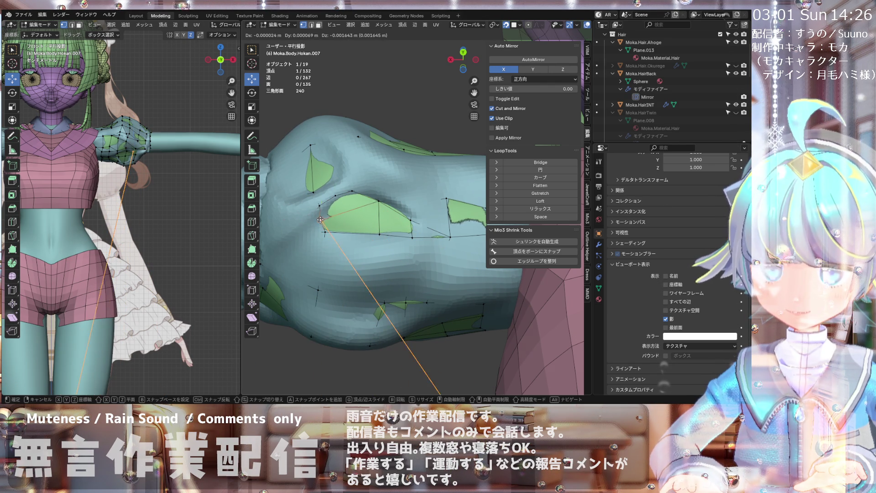
left_click(273, 252)
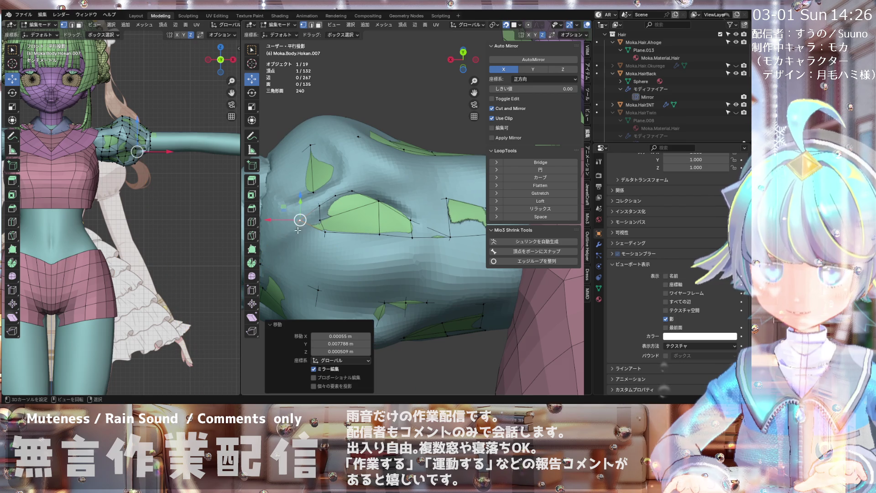
key("g")
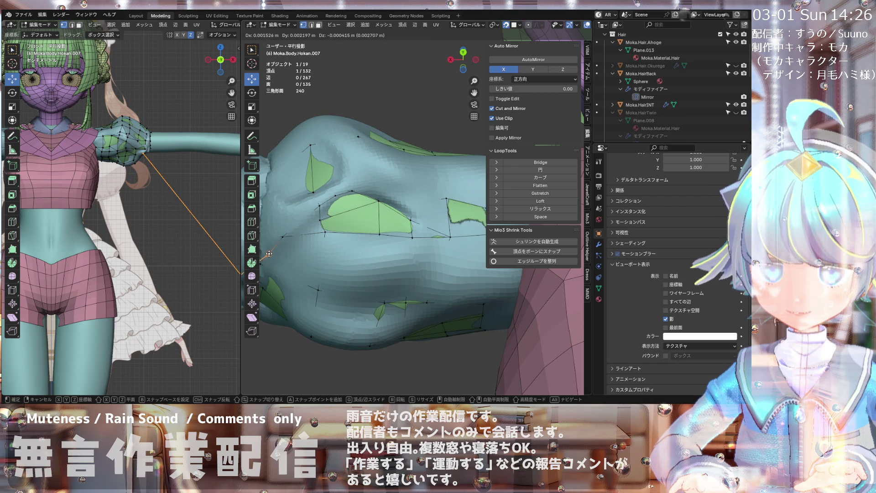
left_click(269, 251)
- Add another knife cut across the sleeve and select the vertex beside it
middle_click_drag(269, 250, 323, 221)
key("k")
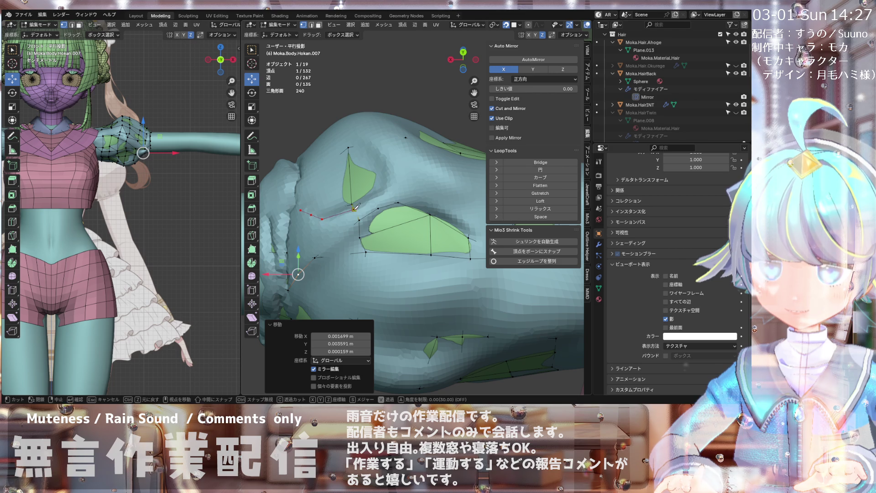
left_click(380, 196)
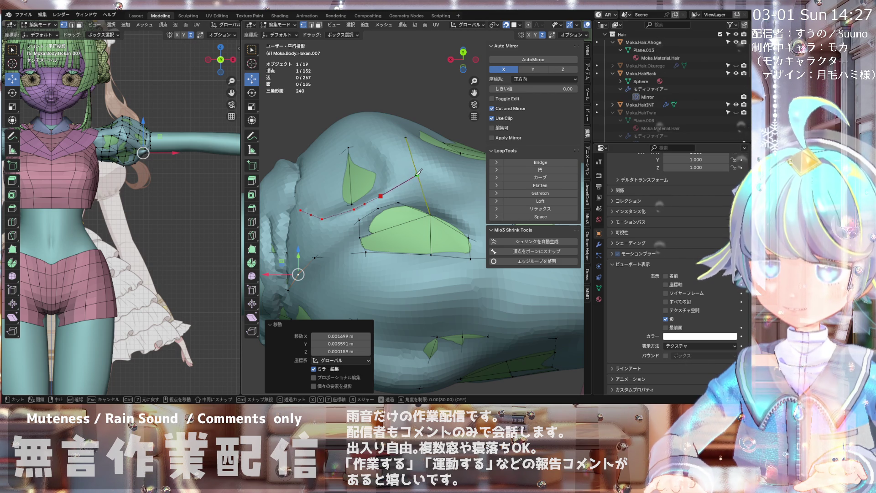
key("Return")
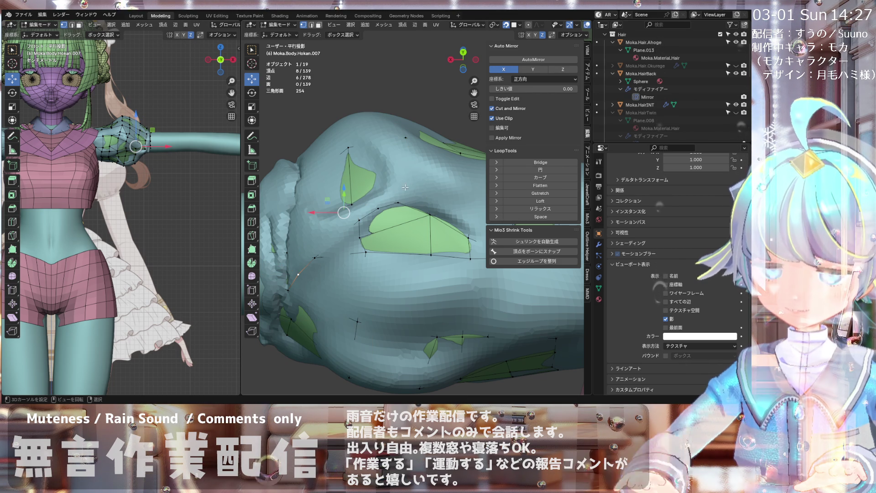
left_click(344, 217)
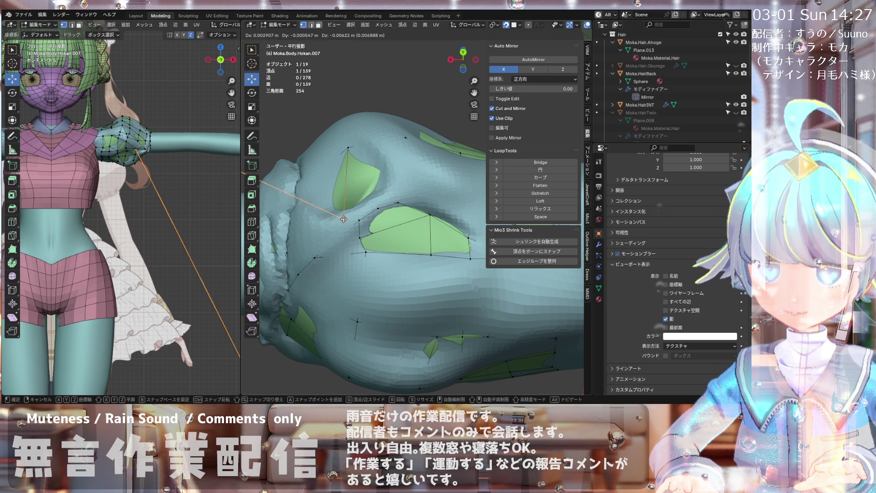
scroll(344, 220, "down", 3)
scroll(342, 225, "up", 4)
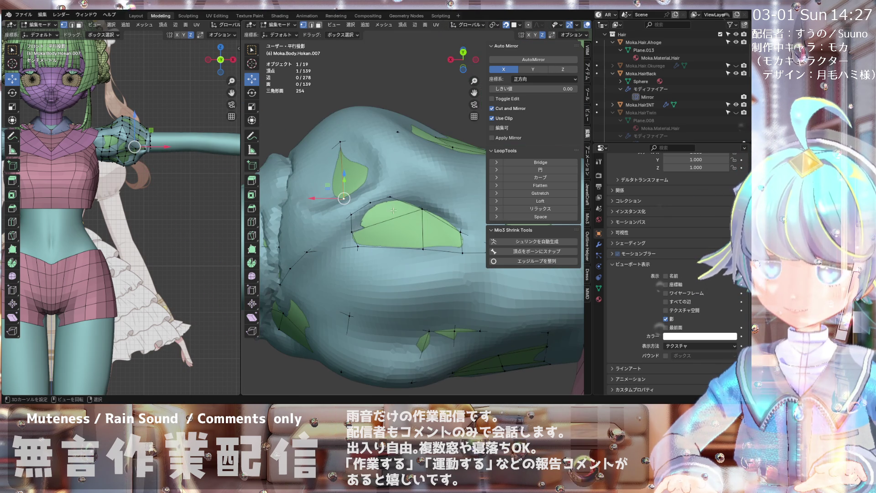
scroll(543, 26, "down", 5)
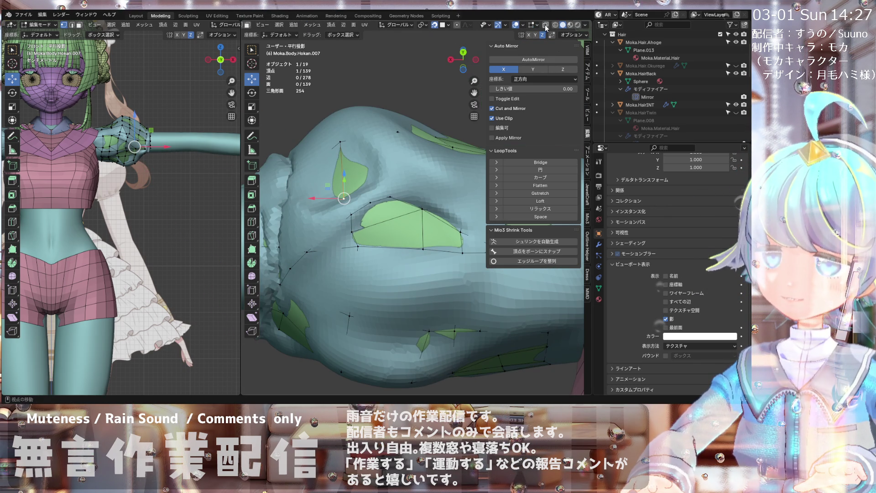
- Turn on X-ray and try moving a shoulder vertex, then undo that move
left_click(545, 25)
mouse_move(384, 203)
middle_mouse_down()
mouse_move(387, 195)
mouse_move(348, 212)
mouse_move(342, 227)
middle_mouse_up()
scroll(348, 212, "down", 6)
scroll(340, 223, "up", 4)
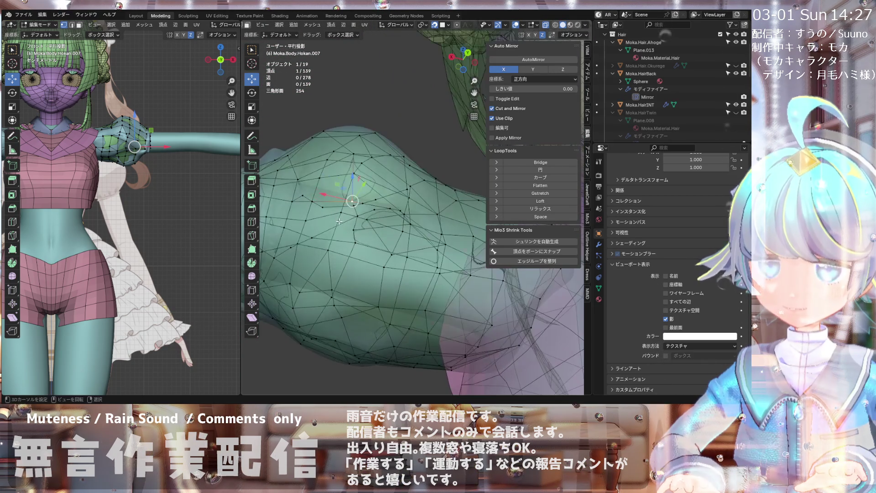
key("g")
left_click(356, 215)
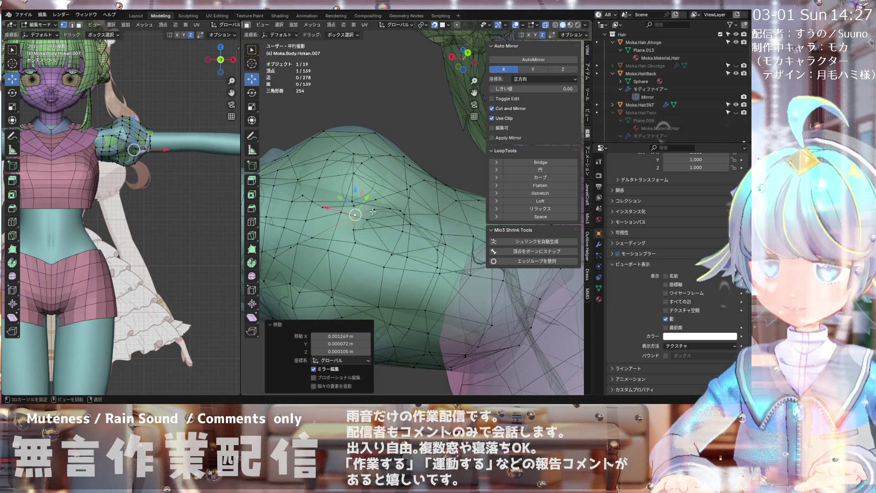
key("ctrl+z")
- Reposition a shoulder vertex and a vertex on the sleeve's lower edge
middle_click_drag(374, 209, 391, 199)
left_click(400, 193)
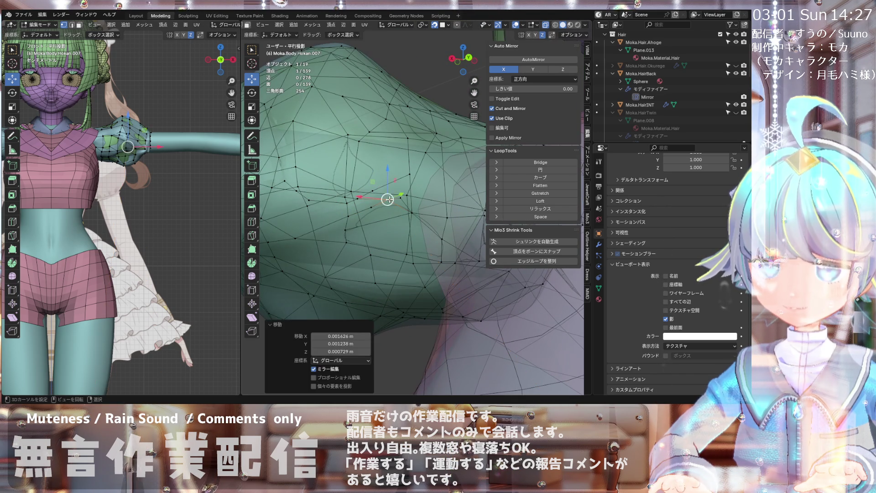
key("g")
left_click(400, 193)
mouse_move(400, 194)
middle_mouse_down()
mouse_move(367, 254)
mouse_move(369, 206)
middle_mouse_up()
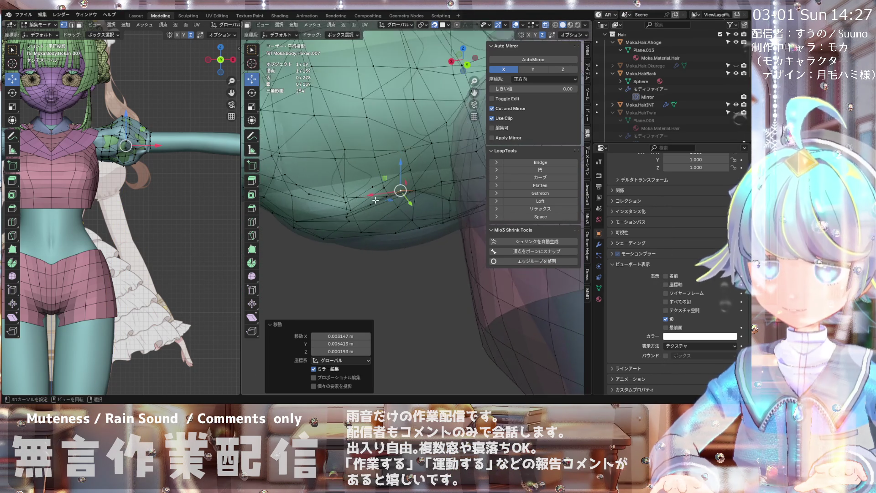
scroll(369, 206, "up", 3)
left_click(372, 182)
key("g")
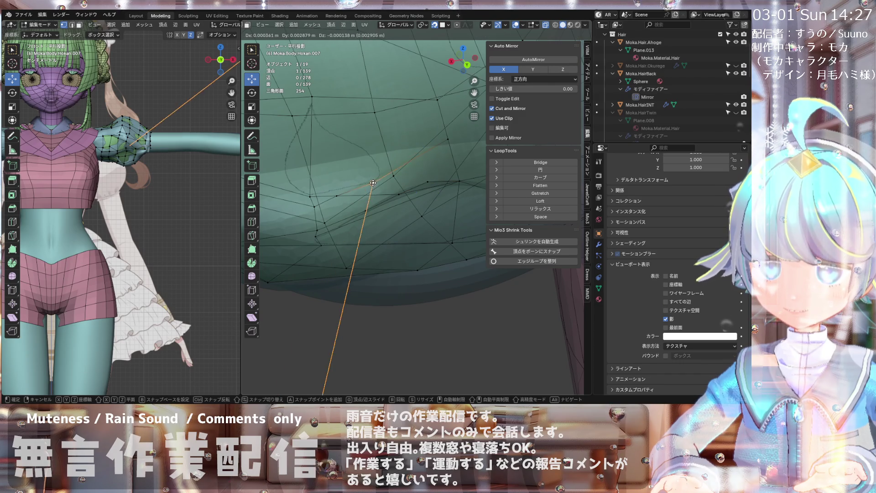
left_click(373, 188)
- Move two more sleeve vertices closer to the shoulder
mouse_move(374, 188)
middle_mouse_down()
mouse_move(373, 179)
mouse_move(385, 186)
middle_mouse_up()
left_click(385, 186)
key("g")
left_click(367, 195)
left_click(342, 199)
key("g")
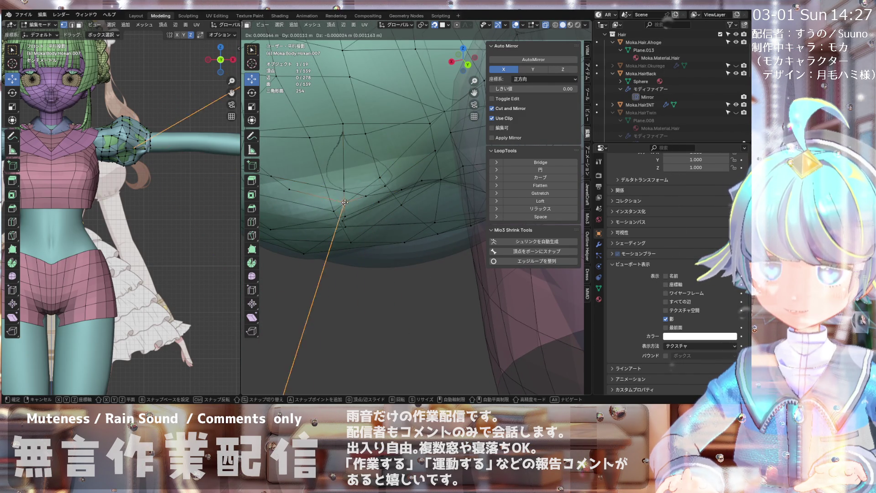
left_click(343, 206)
- Readjust the last vertex and shift another sleeve vertex to fit the body
mouse_move(343, 206)
middle_mouse_down()
mouse_move(326, 175)
mouse_move(357, 151)
mouse_move(319, 191)
mouse_move(301, 175)
mouse_move(305, 129)
mouse_move(366, 182)
mouse_move(321, 161)
mouse_move(338, 166)
middle_mouse_up()
key("g")
left_click(333, 192)
left_click(303, 206)
key("g")
left_click(298, 199)
- Select a different sleeve vertex and nudge it slightly into place
left_click(387, 185)
left_click_drag(388, 185, 390, 176)
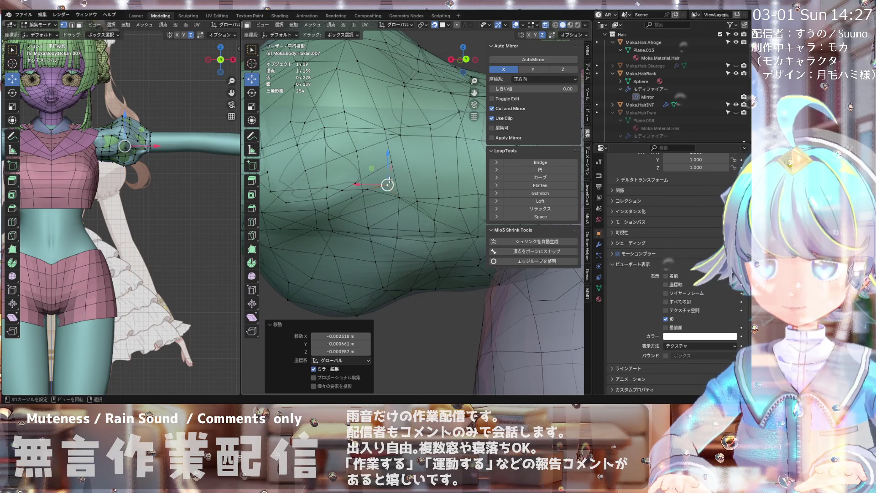
scroll(389, 182, "up", 2)
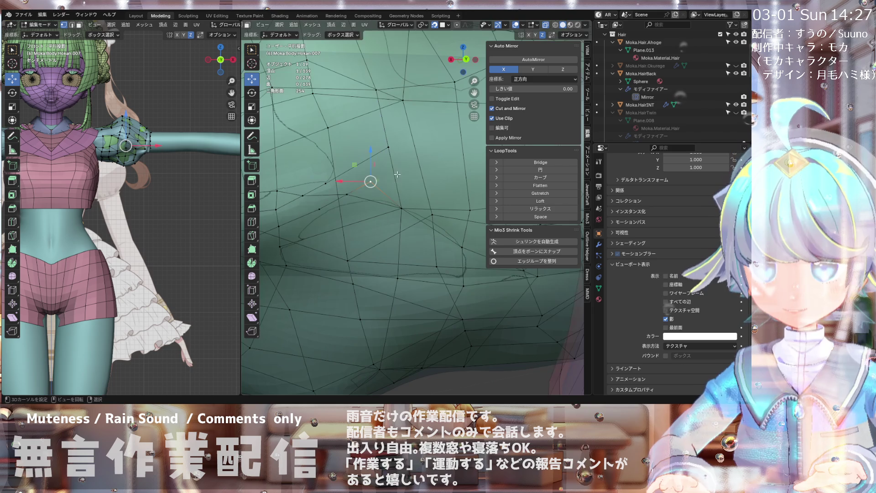
scroll(394, 154, "down", 5)
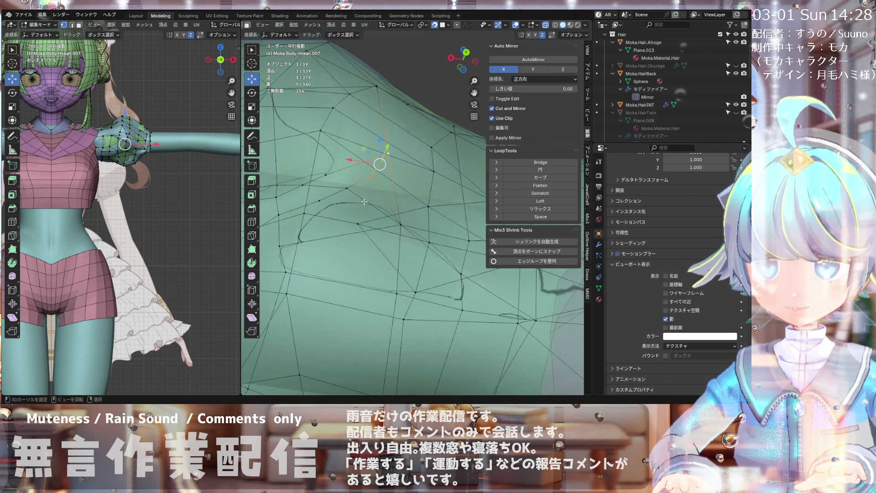
scroll(353, 219, "up", 3)
mouse_move(356, 210)
middle_mouse_down()
mouse_move(367, 169)
mouse_move(328, 219)
mouse_move(318, 208)
middle_mouse_up()
scroll(328, 219, "up", 2)
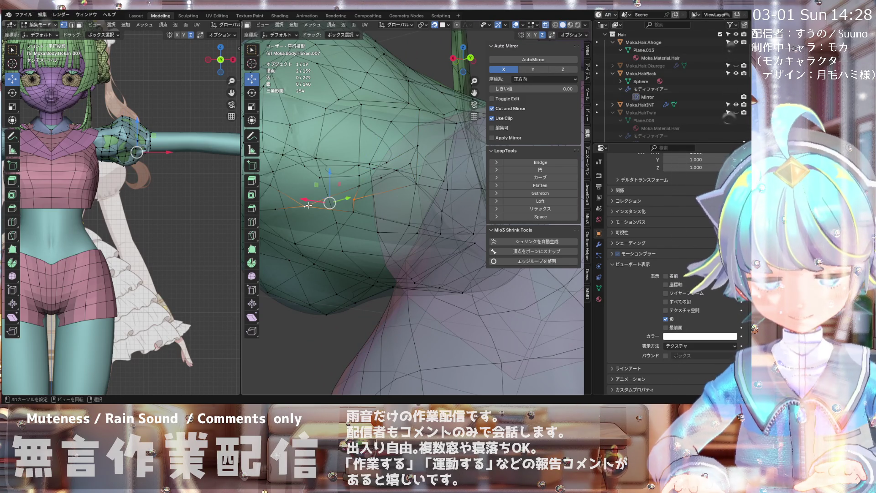
middle_click_drag(322, 217, 357, 200)
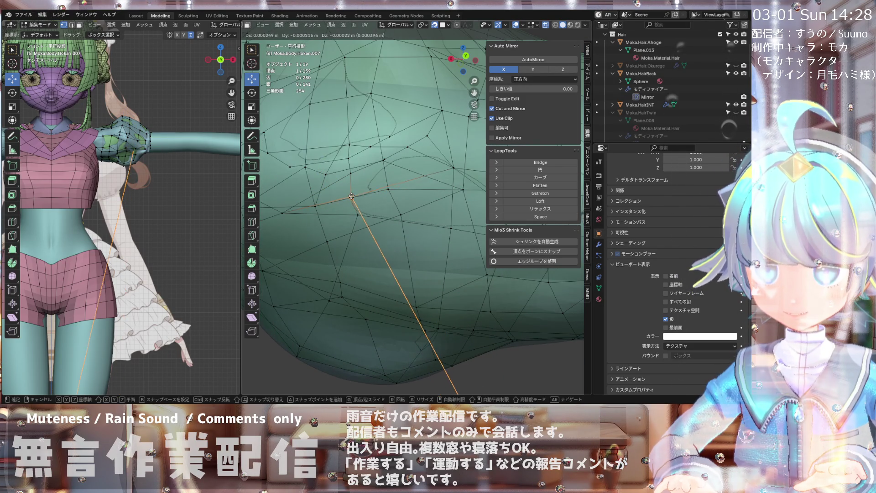
left_click_drag(353, 197, 350, 193)
middle_click_drag(350, 194, 350, 166)
scroll(350, 166, "down", 5)
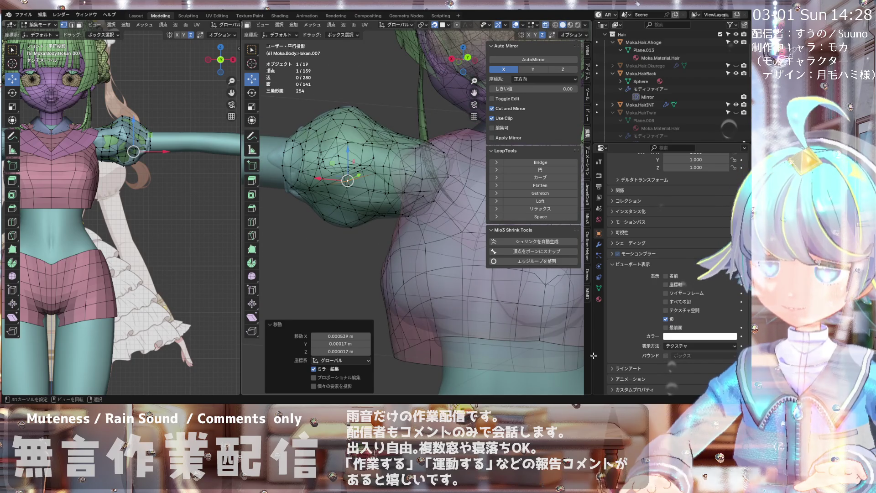
- Enable In Front, turn off X-ray, and check the sleeve from front, side and back views
left_click(666, 328)
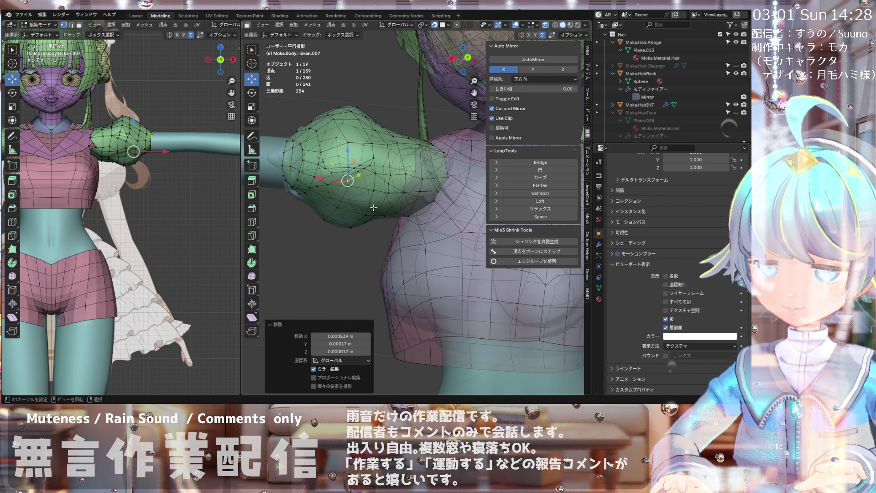
key("alt+z")
middle_click_drag(417, 153, 355, 174)
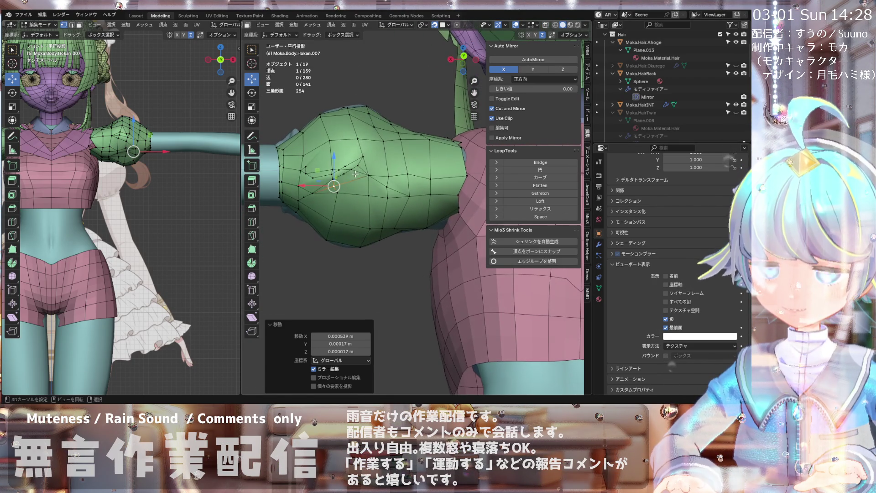
key("KP_1")
key("KP_3")
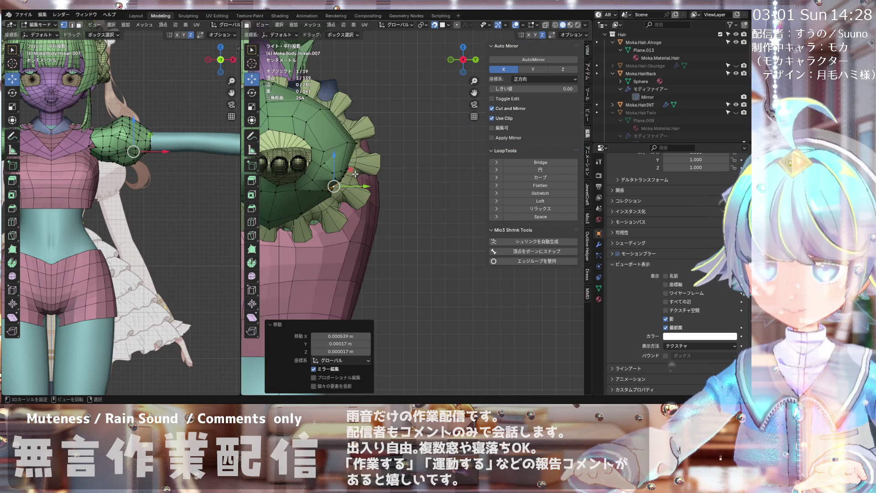
key("ctrl+KP_1")
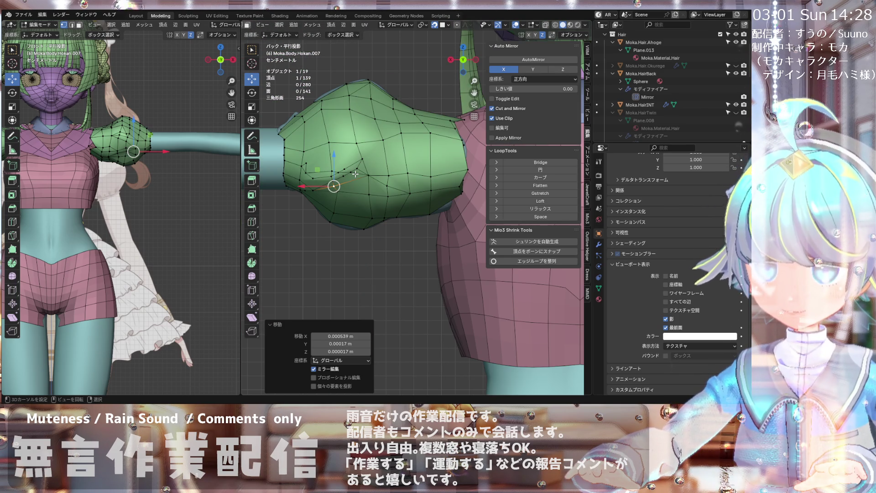
scroll(355, 174, "up", 6)
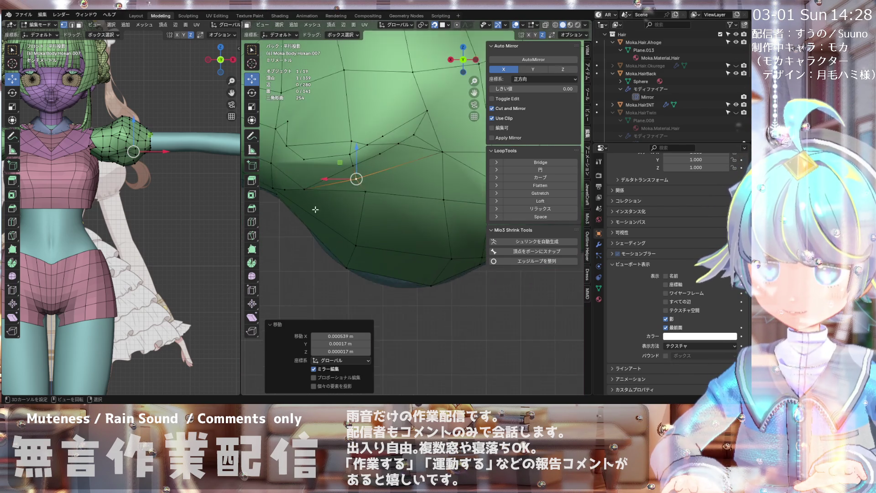
scroll(311, 212, "up", 2)
- Raise the selected vertex in three successive moves, then draw the sleeve behind the body
key("g")
left_click(366, 158)
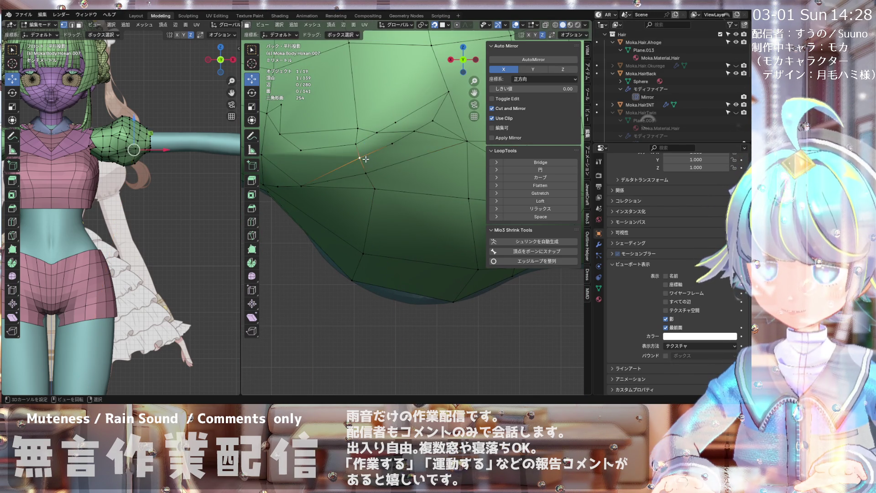
key("g")
left_click(372, 153)
key("g")
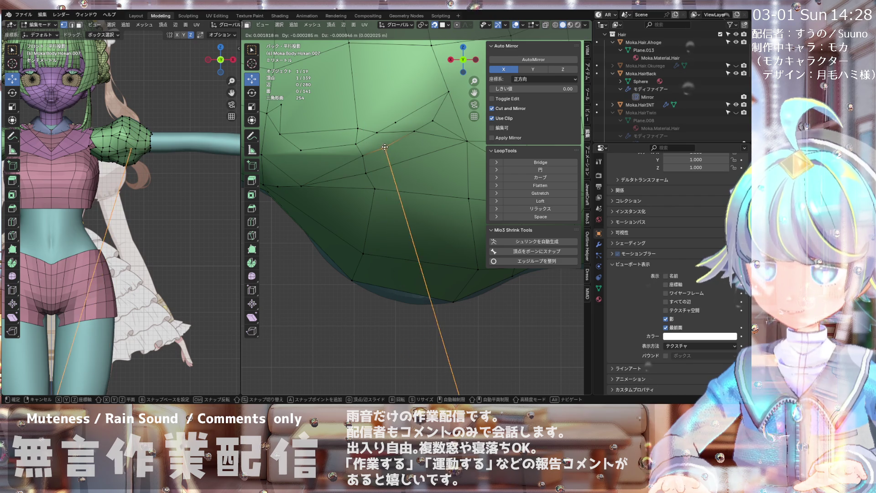
scroll(384, 147, "down", 4)
scroll(346, 147, "up", 4)
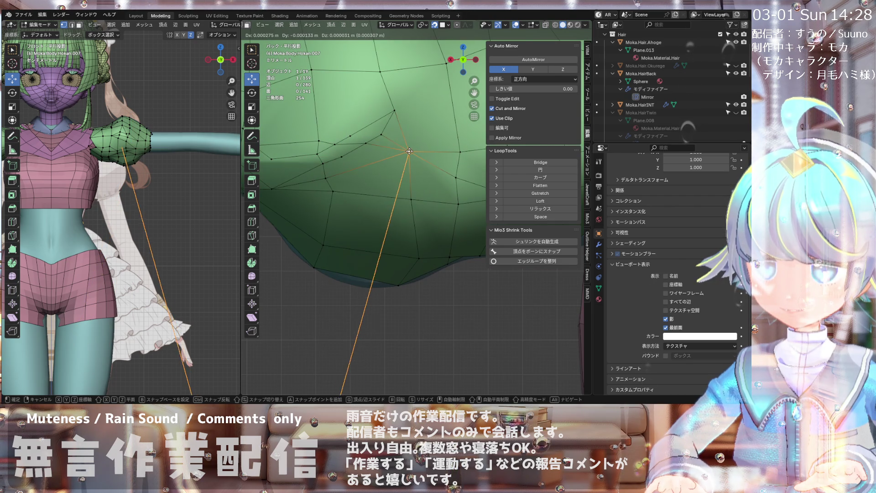
scroll(402, 147, "down", 2)
scroll(383, 137, "up", 2)
left_click(384, 135)
scroll(386, 132, "down", 2)
mouse_move(385, 132)
middle_mouse_down()
mouse_move(332, 174)
mouse_move(292, 163)
middle_mouse_up()
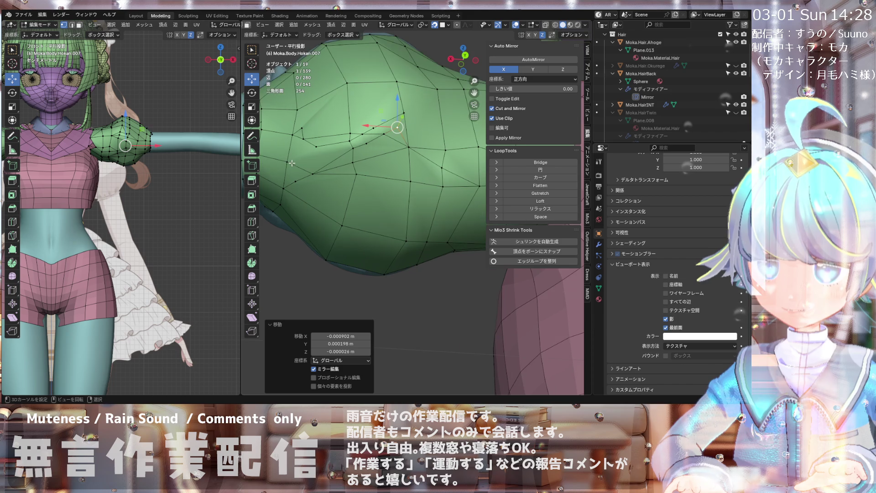
left_click(665, 327)
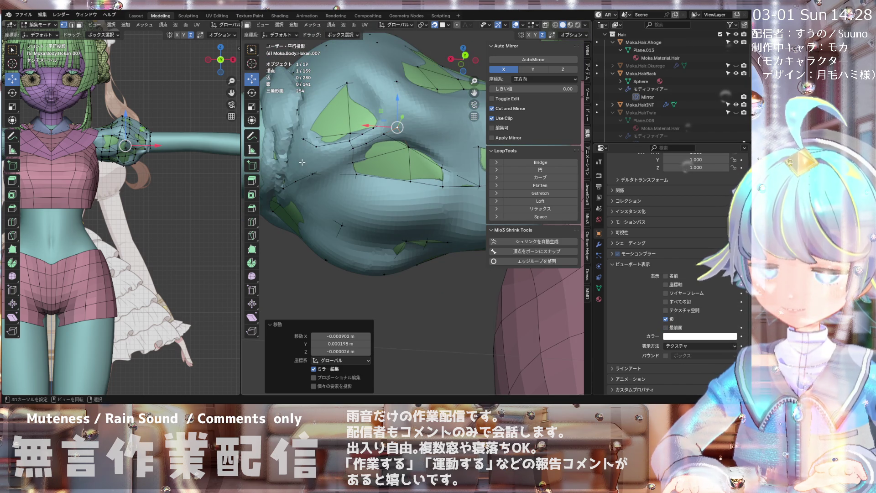
- Re-enable In Front and connect two sleeve vertices with a single new edge
left_click(665, 326)
middle_click_drag(319, 206, 301, 149)
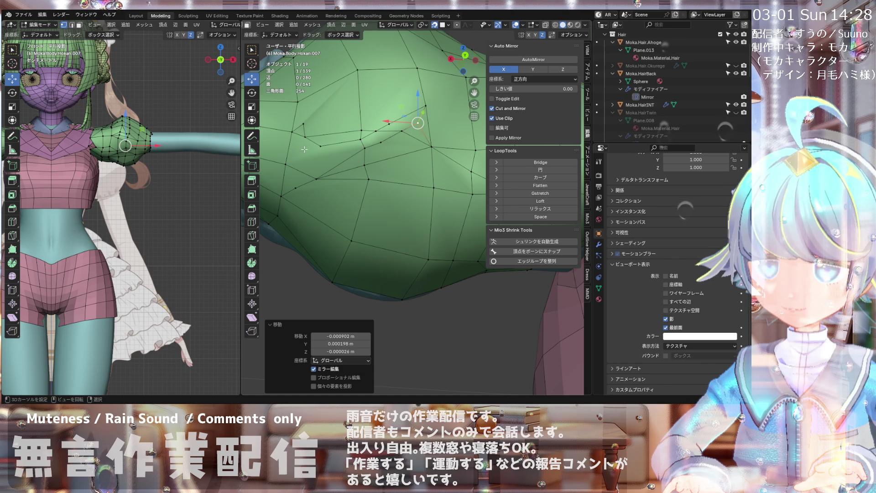
left_click(288, 166, "shift")
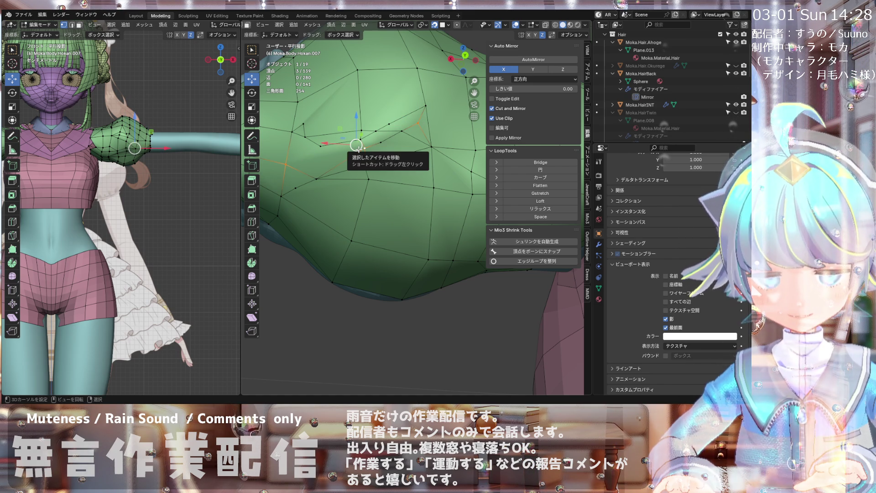
key("j")
key("ctrl+z")
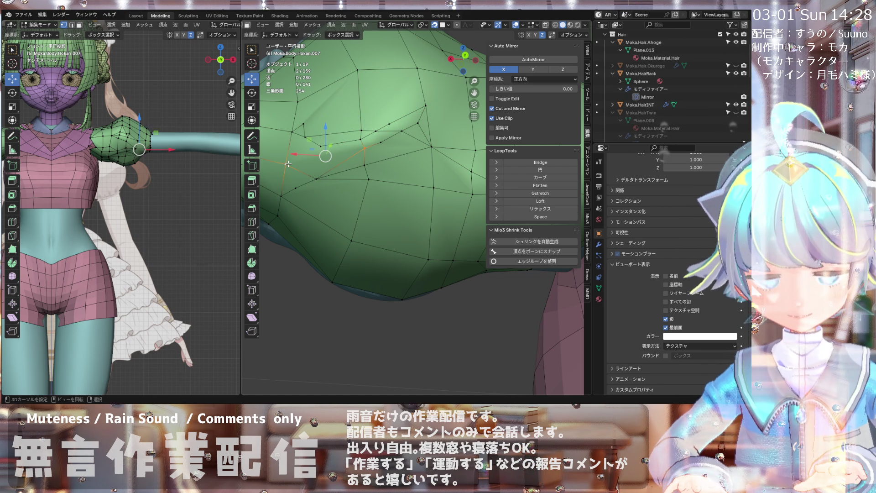
key("j")
mouse_move(288, 164)
middle_mouse_down()
mouse_move(304, 174)
mouse_move(330, 156)
mouse_move(288, 138)
mouse_move(346, 180)
mouse_move(335, 164)
mouse_move(323, 192)
mouse_move(319, 153)
mouse_move(300, 151)
mouse_move(339, 163)
middle_mouse_up()
- Select a single sleeve vertex and inspect the shoulder from a rear view
left_click(320, 190)
scroll(335, 156, "down", 3)
scroll(300, 151, "up", 5)
scroll(340, 163, "up", 1)
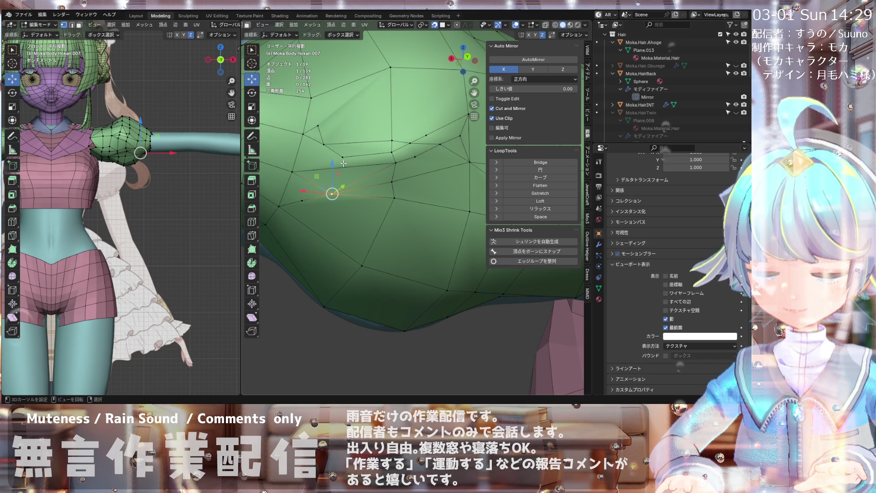
left_click(332, 194, "shift")
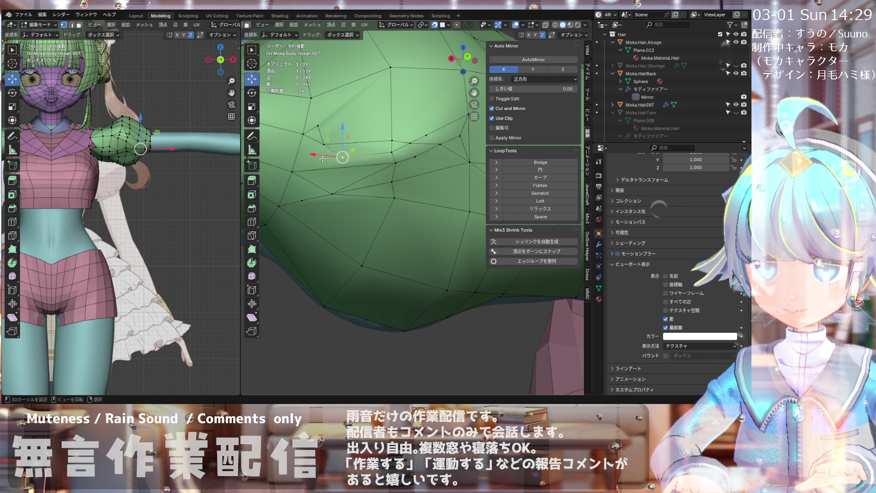
scroll(342, 158, "down", 3)
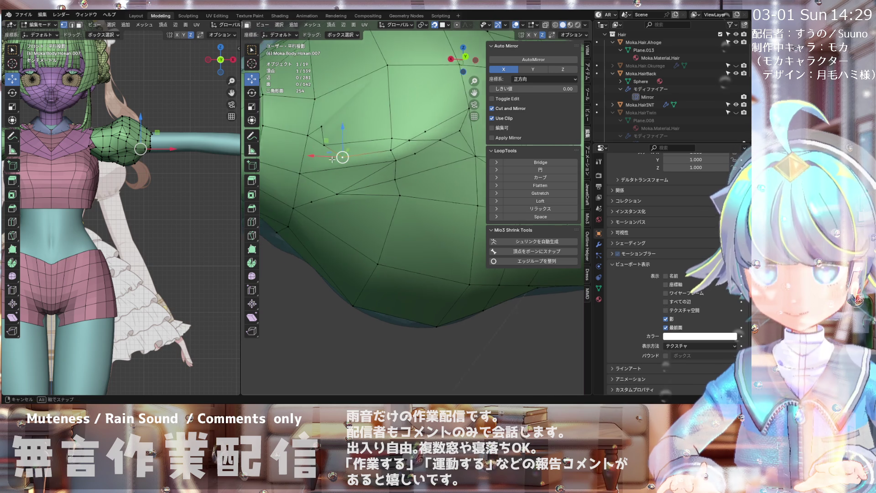
scroll(339, 158, "up", 3)
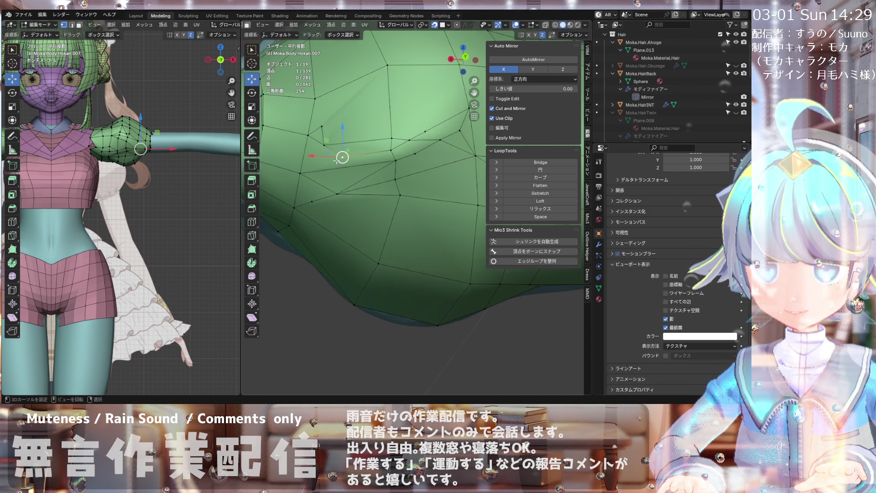
middle_click_drag(340, 156, 342, 157)
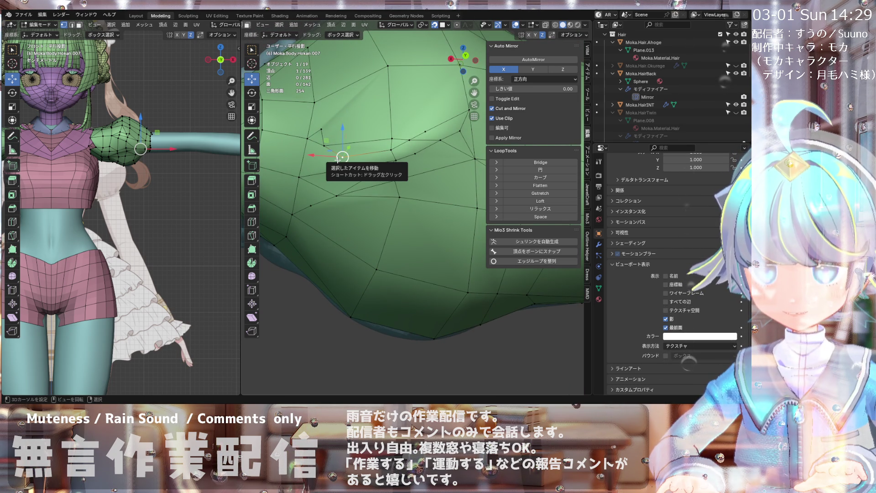
scroll(337, 159, "down", 5)
mouse_move(337, 159)
middle_mouse_down()
mouse_move(324, 187)
mouse_move(354, 154)
mouse_move(474, 155)
mouse_move(378, 161)
mouse_move(303, 65)
middle_mouse_up()
scroll(354, 153, "up", 3)
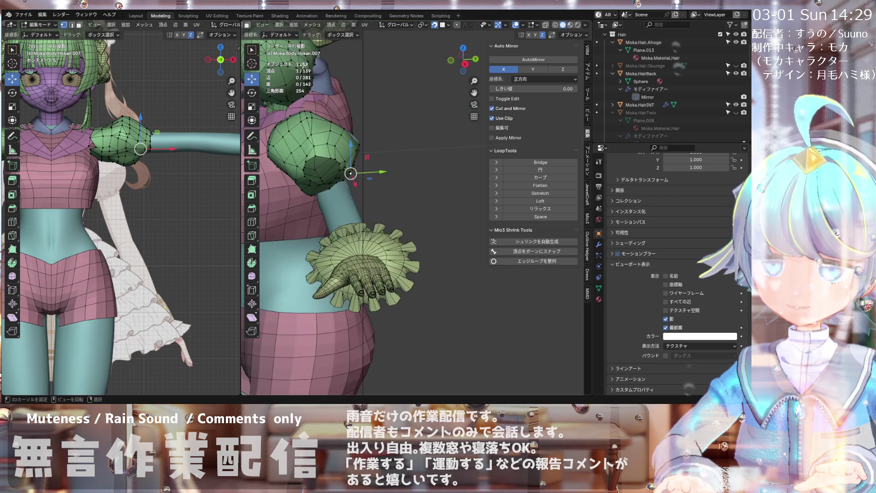
- Switch to edge select mode and pick several edges across the sleeve
left_click(344, 24)
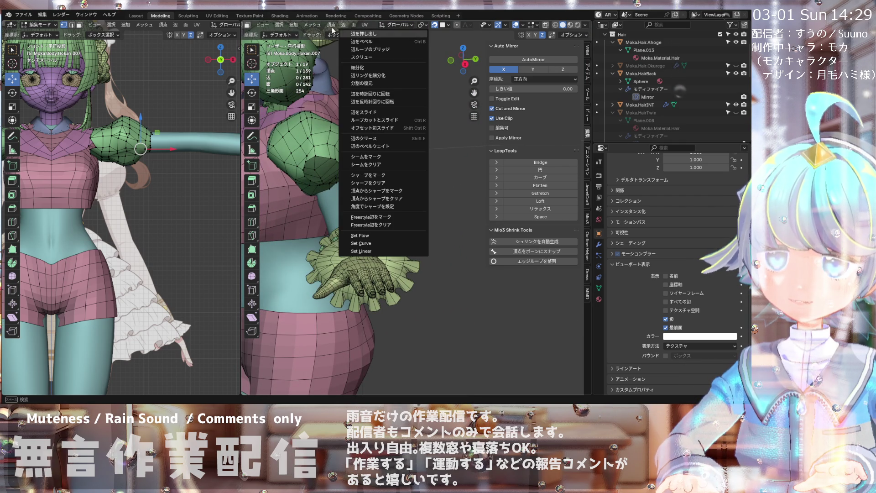
scroll(301, 24, "up", 3)
left_click(312, 25)
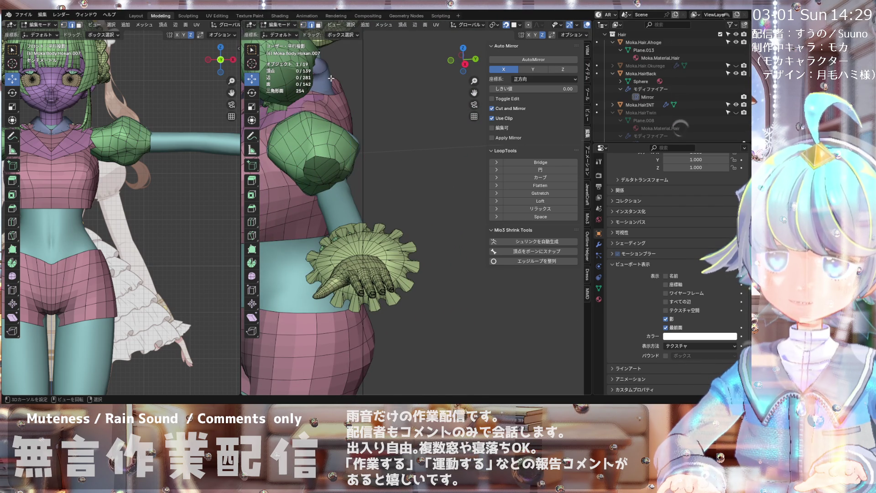
scroll(304, 150, "up", 3)
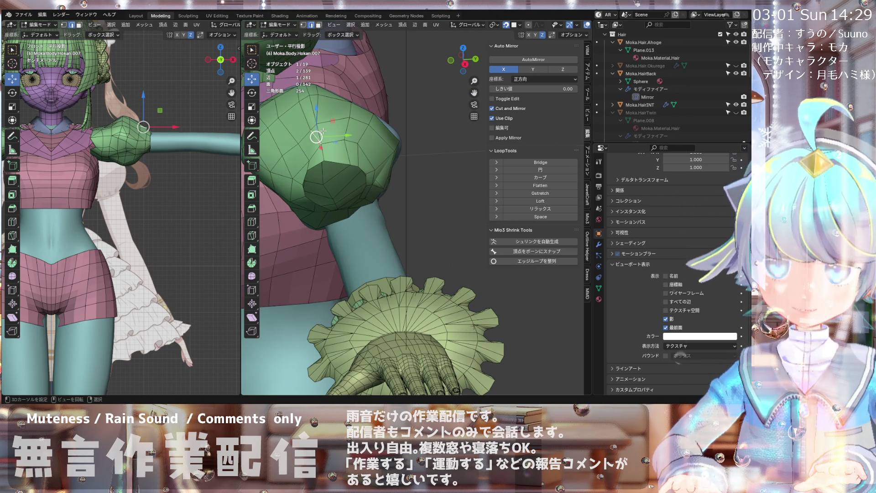
left_click(338, 132, "shift")
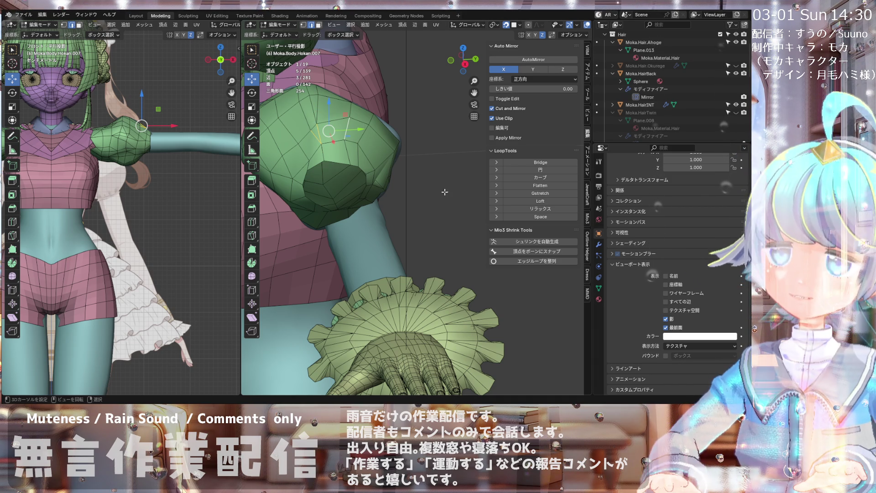
middle_click_drag(382, 175, 375, 177)
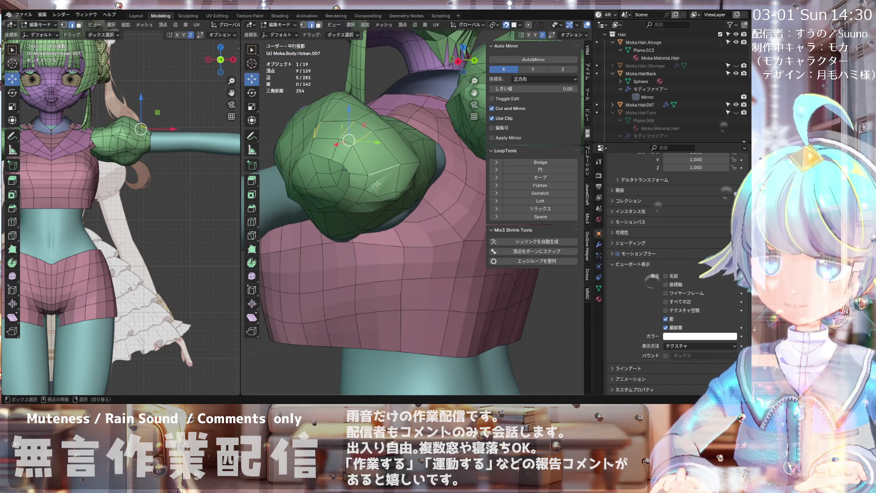
scroll(377, 177, "up", 5)
left_click(367, 189, "shift")
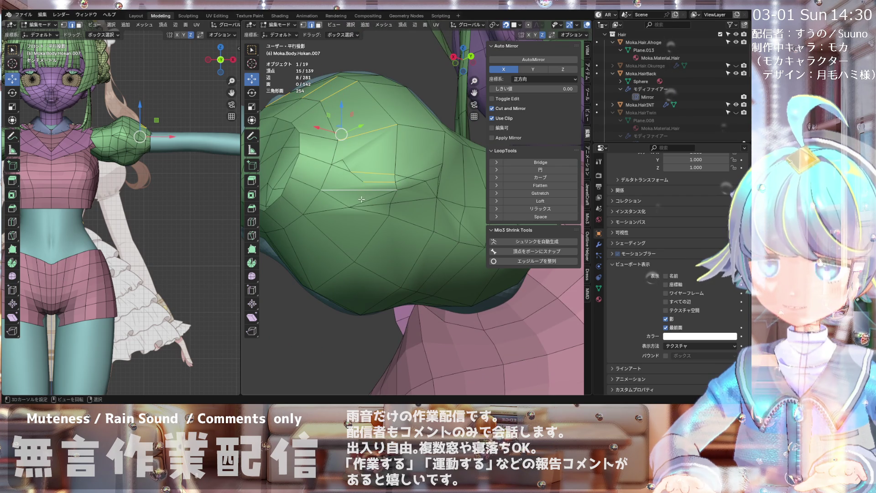
scroll(361, 200, "up", 2)
left_click(366, 193, "shift")
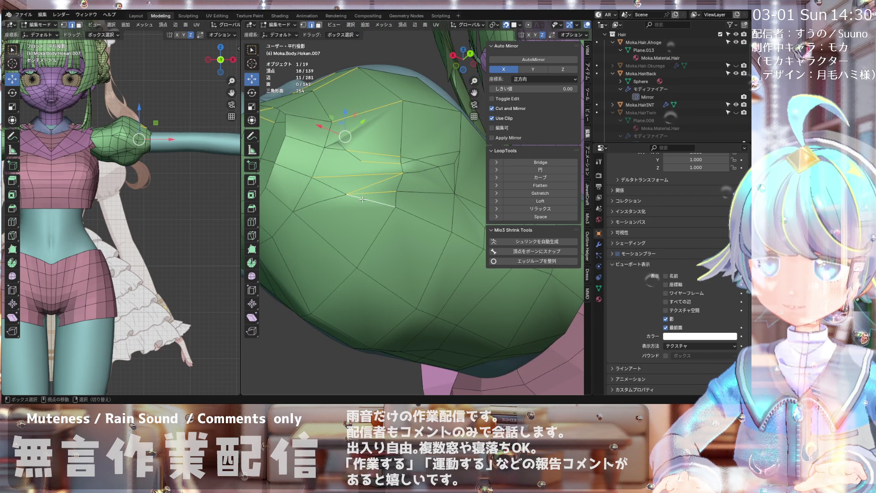
- Add further sleeve edges along the arm and subdivide the selection
scroll(362, 199, "down", 3)
middle_click_drag(363, 199, 362, 214)
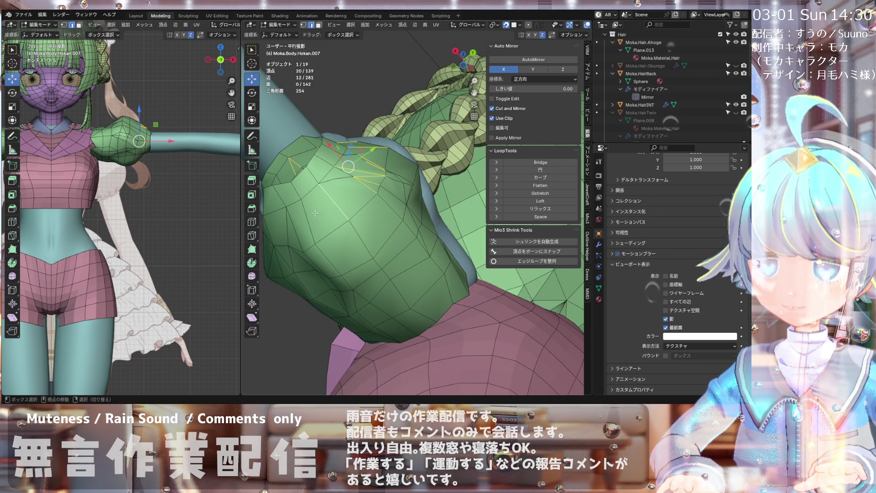
middle_click_drag(290, 223, 317, 203)
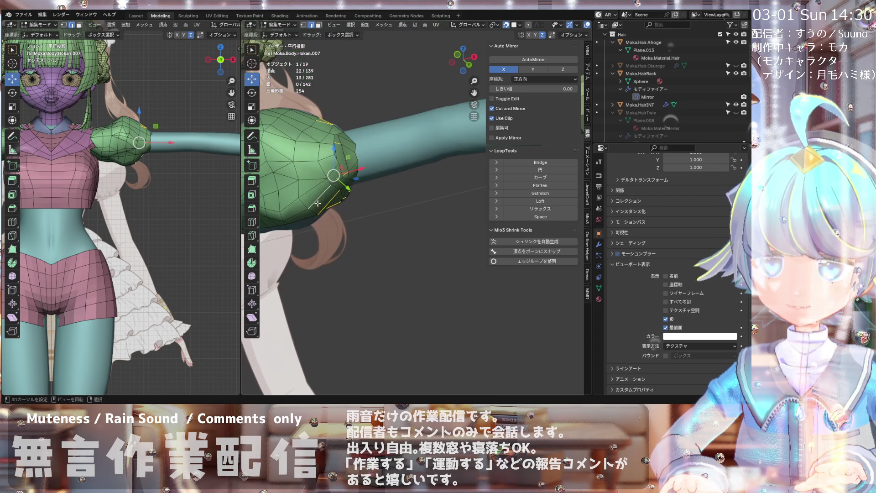
left_click(312, 131, "alt+shift")
mouse_move(312, 131)
middle_mouse_down()
mouse_move(546, 194)
mouse_move(347, 161)
middle_mouse_up()
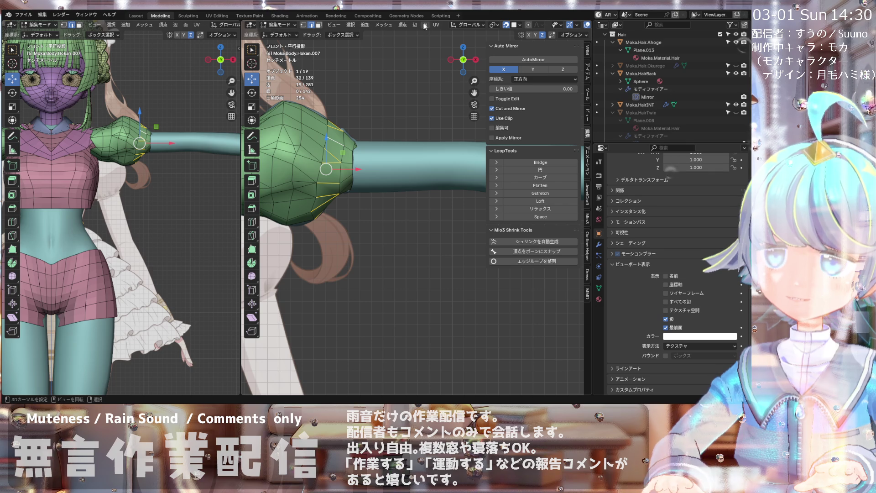
left_click(414, 25)
left_click(451, 76)
- Select a single sleeve edge and set the sleeve to draw behind the body
mouse_move(393, 92)
middle_mouse_down()
mouse_move(352, 105)
mouse_move(333, 155)
mouse_move(353, 150)
mouse_move(353, 178)
middle_mouse_up()
left_click(333, 157)
scroll(355, 170, "down", 3)
scroll(353, 180, "up", 3)
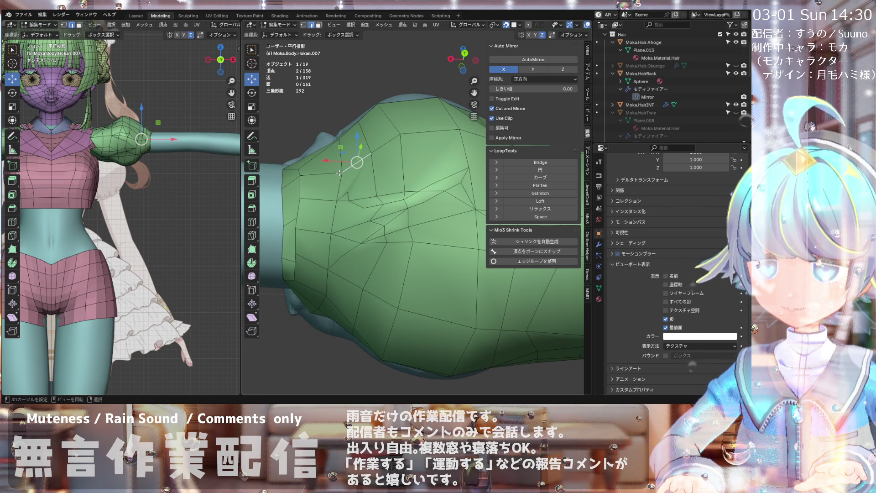
scroll(339, 173, "down", 5)
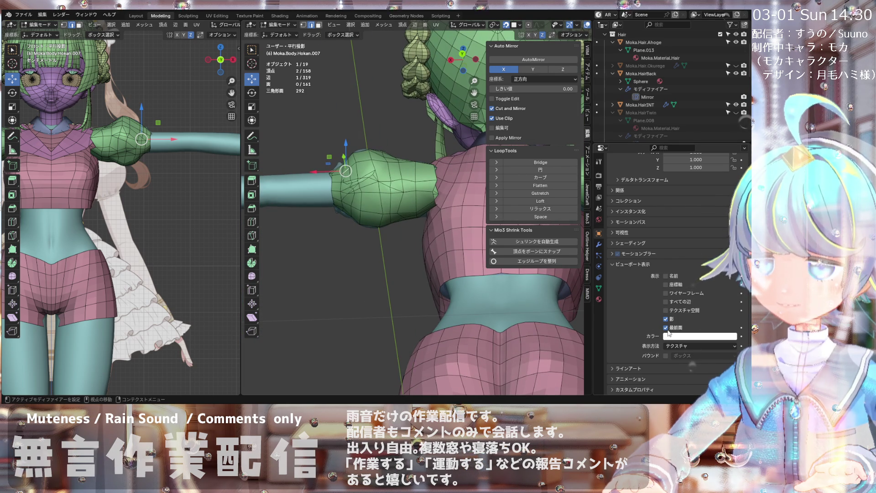
left_click(666, 328)
scroll(343, 160, "up", 3)
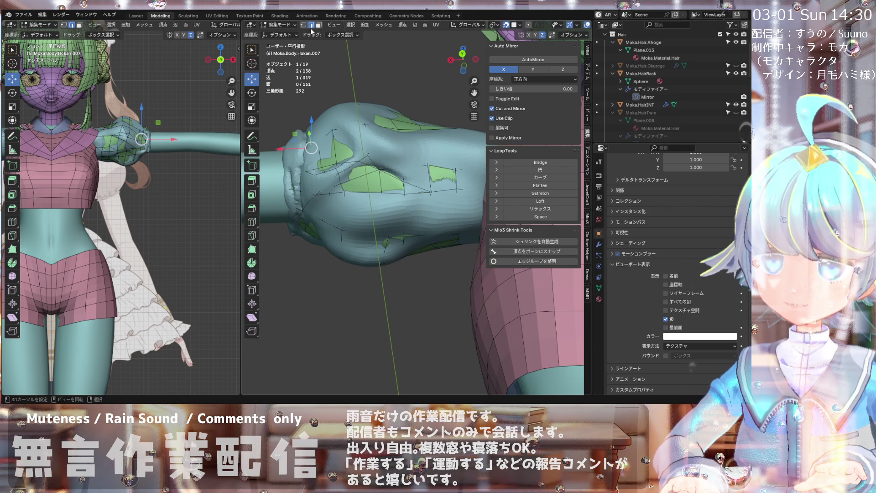
- Pull the selected sleeve vertex in three moves onto the shoulder surface
scroll(312, 147, "up", 3)
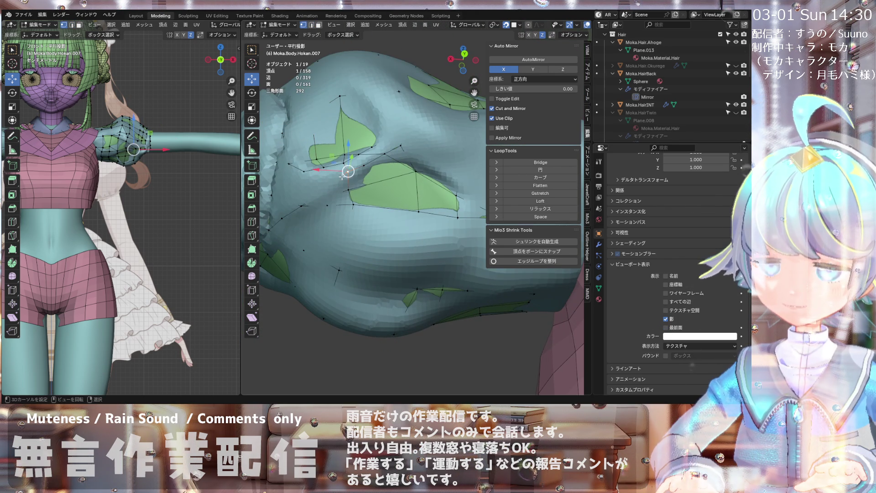
left_click_drag(337, 173, 339, 175)
key("g")
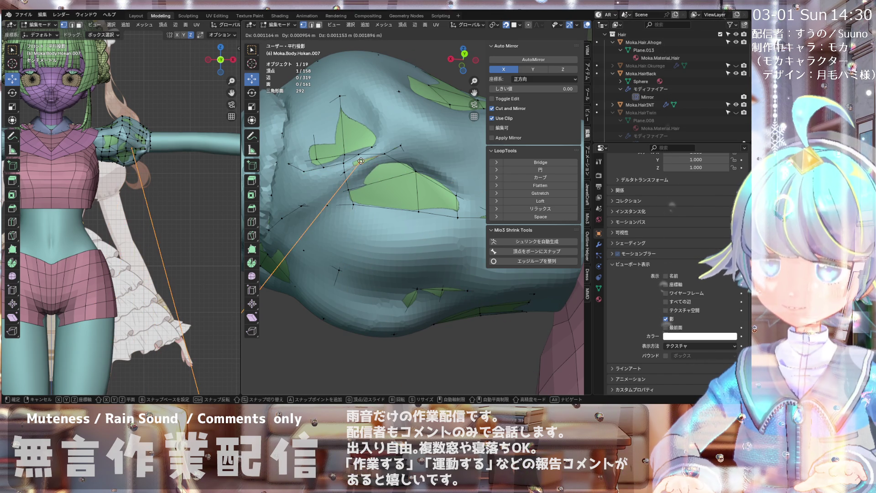
left_click(375, 159)
key("g")
left_click(387, 153)
key("g")
left_click(404, 146)
middle_click_drag(404, 145, 389, 145)
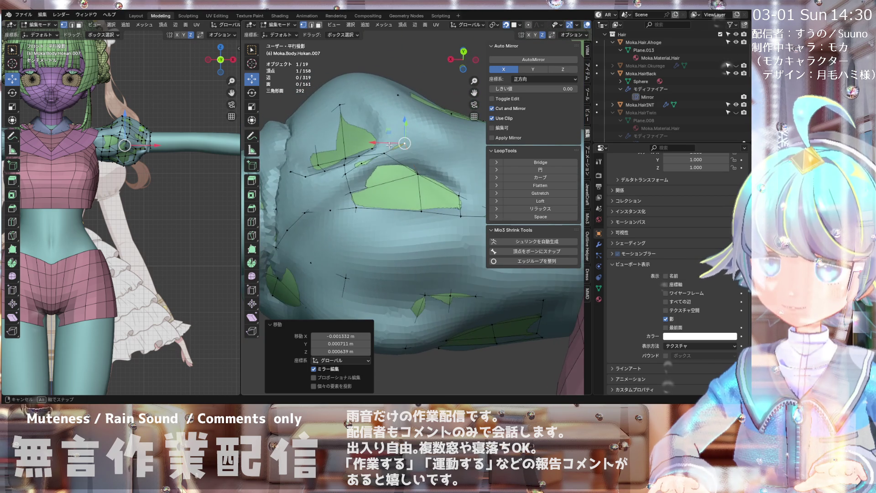
- Reposition one more vertex, then start a knife cut with two points across the sleeve
scroll(351, 190, "up", 2)
key("g")
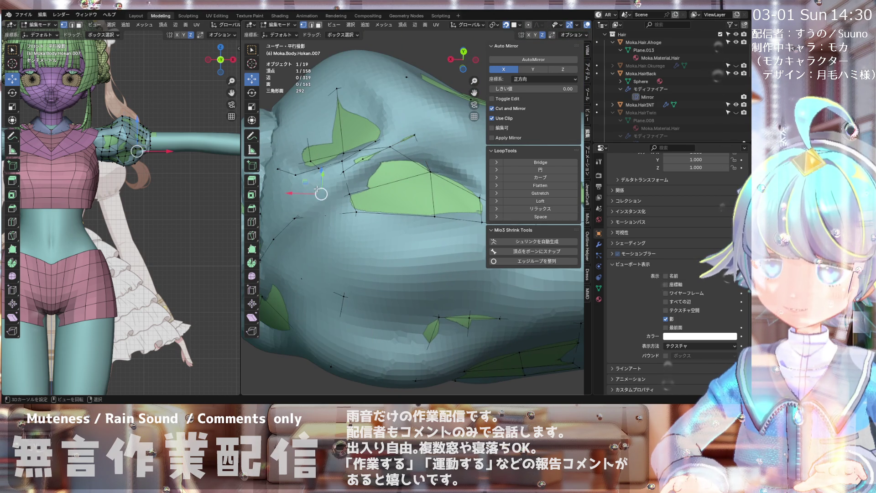
left_click(318, 183)
mouse_move(319, 183)
middle_mouse_down()
mouse_move(333, 193)
mouse_move(326, 172)
middle_mouse_up()
mouse_move(424, 162)
middle_mouse_down()
mouse_move(404, 163)
mouse_move(417, 151)
middle_mouse_up()
key("k")
left_click(411, 125)
left_click(424, 149)
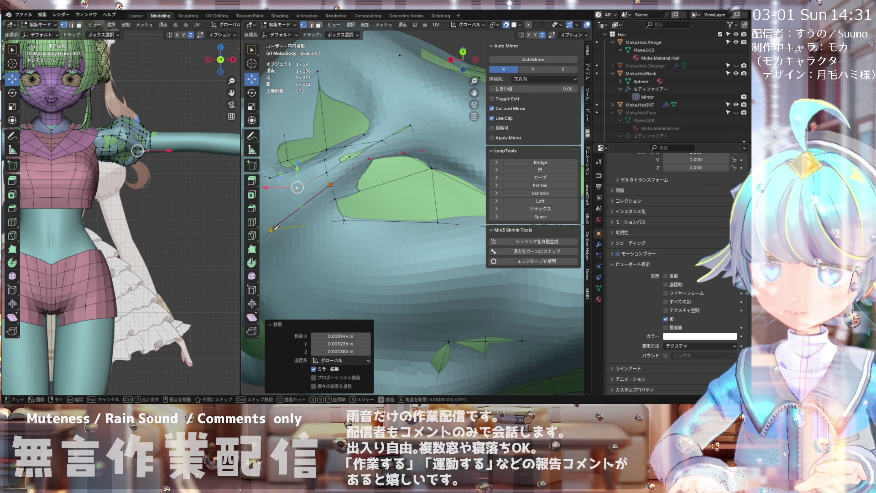
- Commit the knife cut, then move the new vertex and a neighbouring vertex near the fold
key("Return")
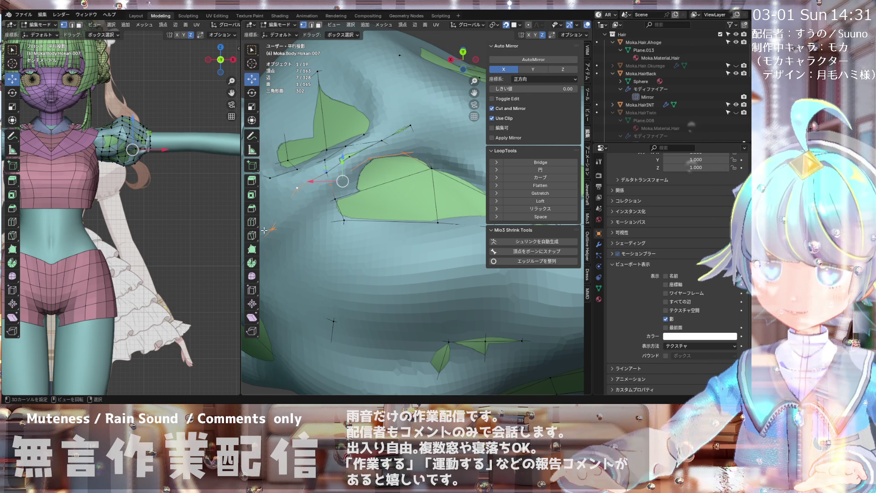
scroll(362, 157, "down", 2)
scroll(363, 157, "up", 2)
key("g")
left_click(315, 198)
key("g")
left_click(315, 199)
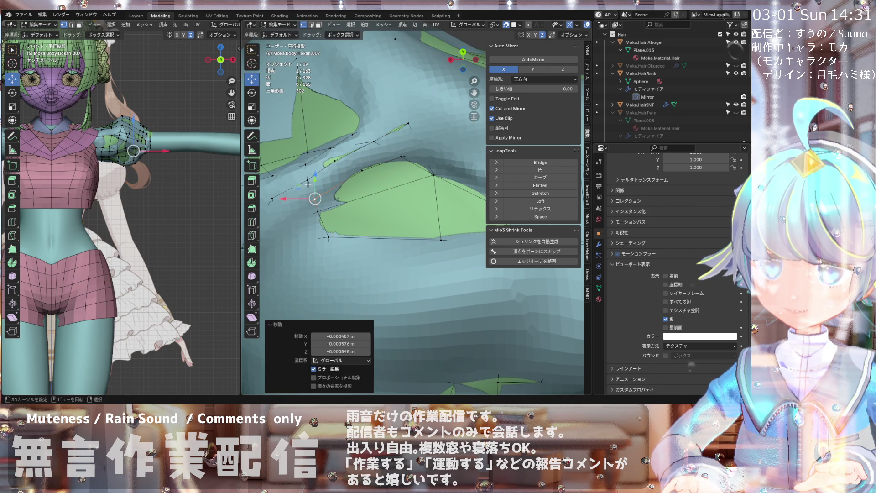
middle_click_drag(316, 198, 327, 147)
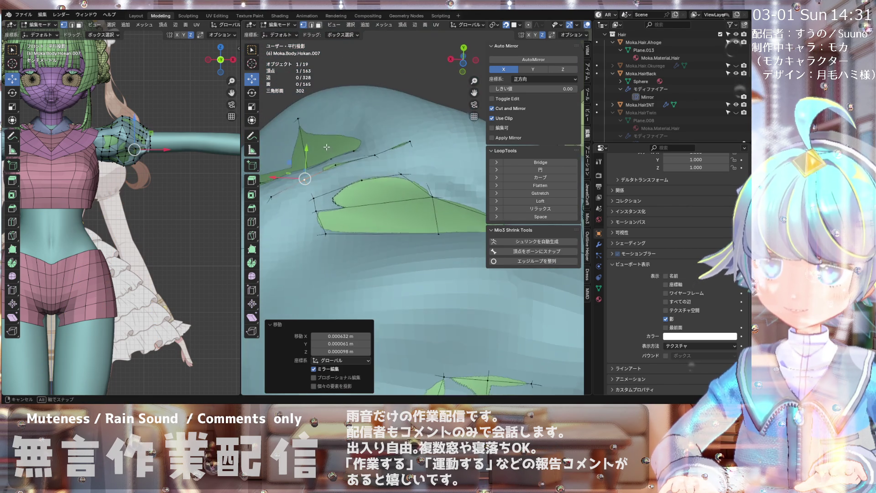
left_click(427, 177)
key("g")
left_click(427, 177)
mouse_move(427, 177)
middle_mouse_down()
mouse_move(389, 209)
mouse_move(388, 185)
mouse_move(328, 213)
mouse_move(341, 186)
mouse_move(367, 198)
middle_mouse_up()
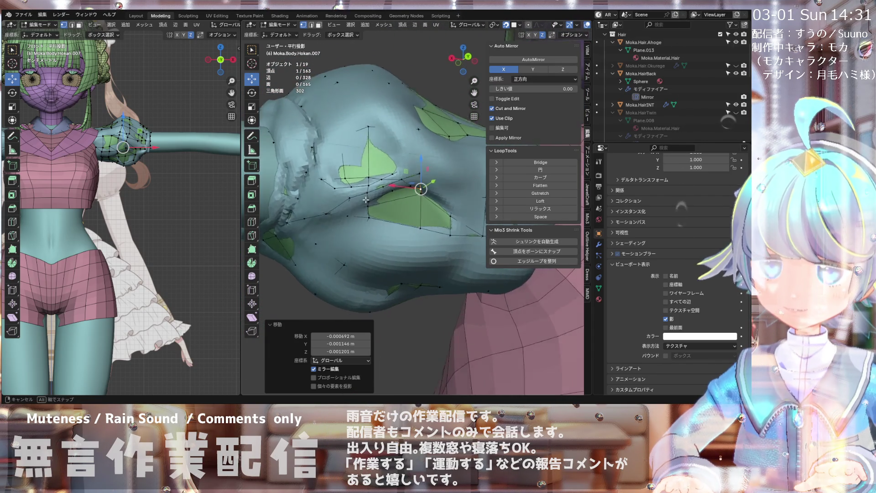
- Cut a new vertex into the sleeve face and join two vertices there with an edge (J)
scroll(375, 175, "up", 2)
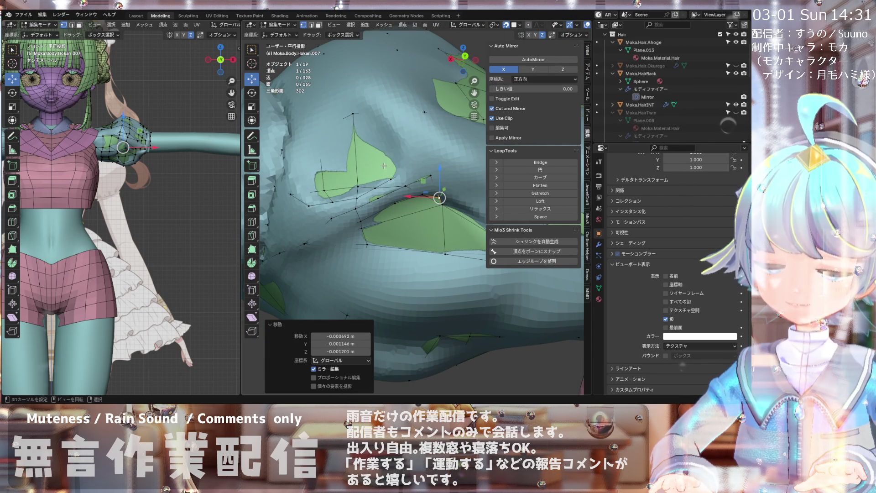
scroll(384, 166, "down", 3)
scroll(387, 173, "up", 4)
mouse_move(387, 174)
middle_mouse_down()
mouse_move(393, 179)
mouse_move(379, 165)
mouse_move(389, 180)
mouse_move(383, 172)
mouse_move(343, 192)
mouse_move(384, 182)
mouse_move(400, 202)
middle_mouse_up()
left_click(343, 182)
right_click(341, 196, "ctrl")
left_click(384, 183)
scroll(365, 203, "up", 1)
scroll(364, 203, "up", 1)
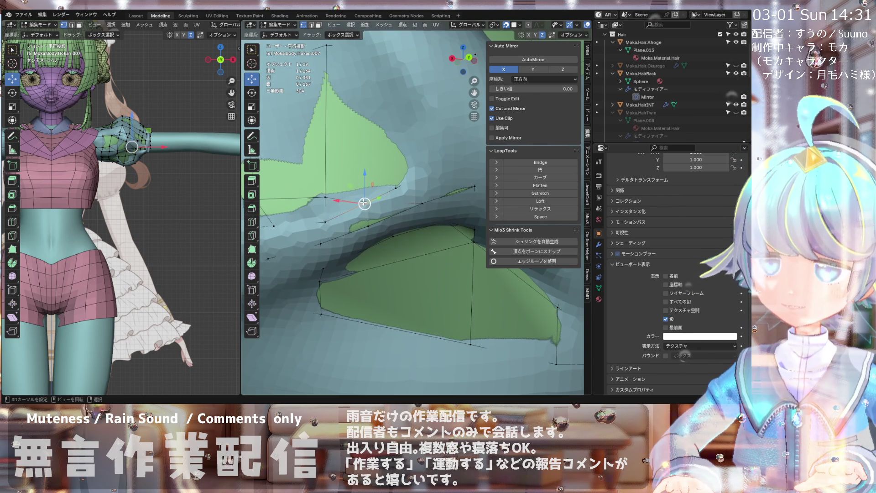
left_click(398, 186, "shift")
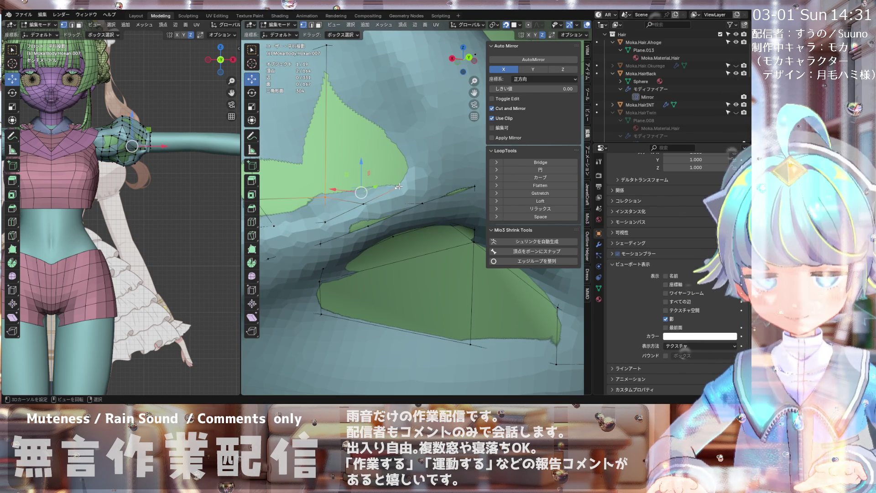
key("j")
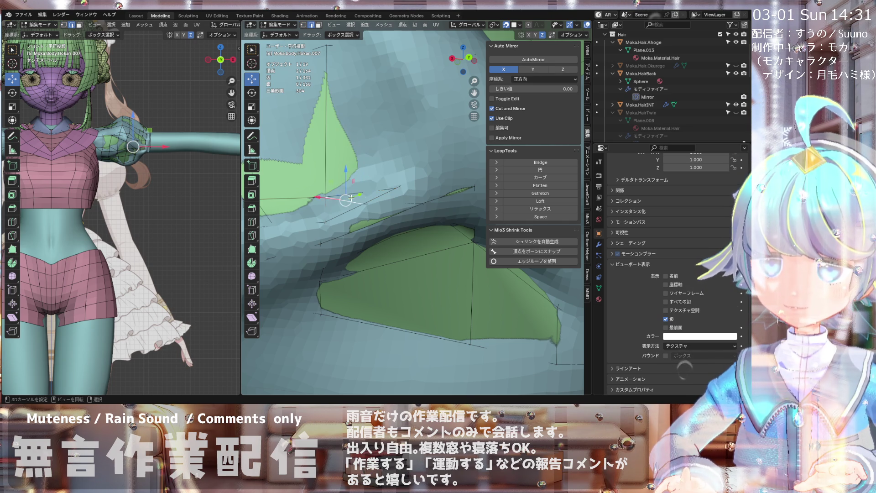
- Dissolve the newly added connecting edge from the sleeve mesh
key("x")
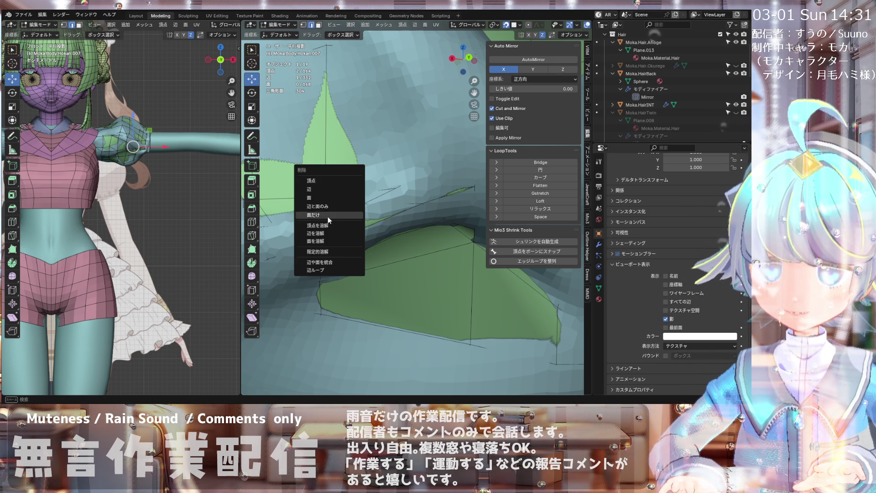
left_click(324, 232)
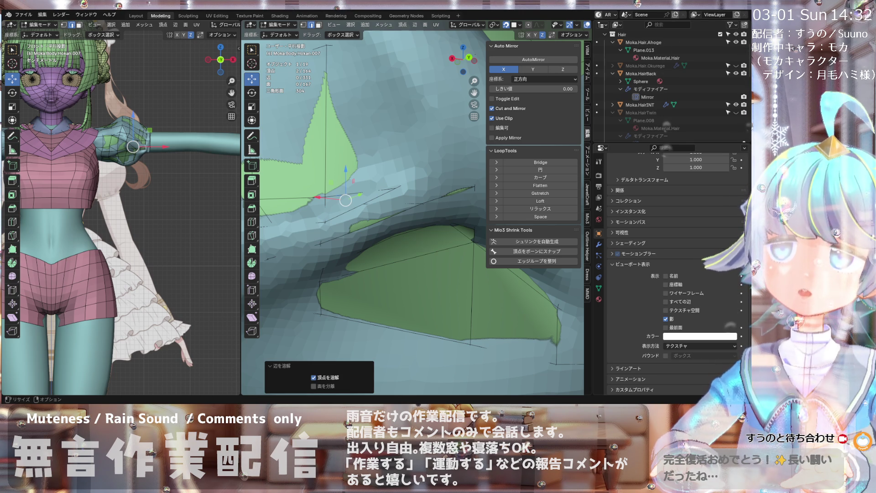
scroll(389, 156, "down", 3)
mouse_move(365, 183)
middle_mouse_down()
mouse_move(388, 156)
mouse_move(362, 190)
mouse_move(312, 196)
mouse_move(350, 201)
middle_mouse_up()
- Switch to the front orthographic view (Numpad 1) of the sleeve
scroll(389, 156, "down", 3)
key("KP_1")
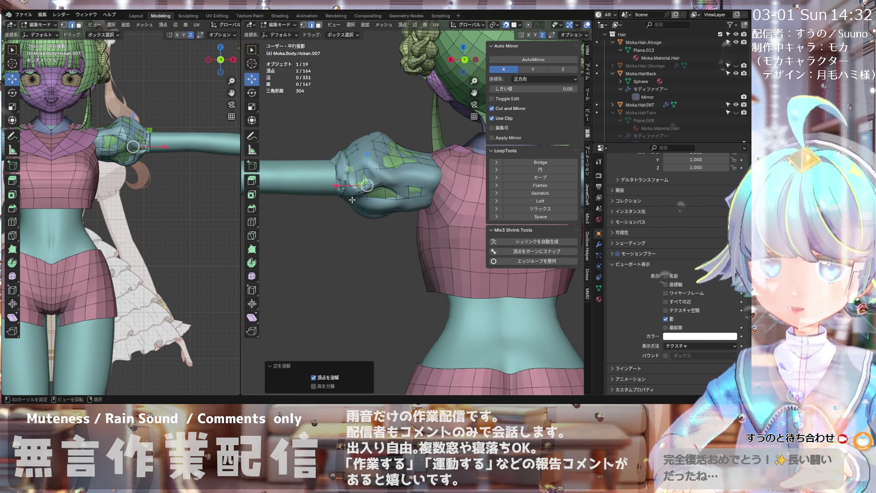
scroll(113, 163, "down", 5)
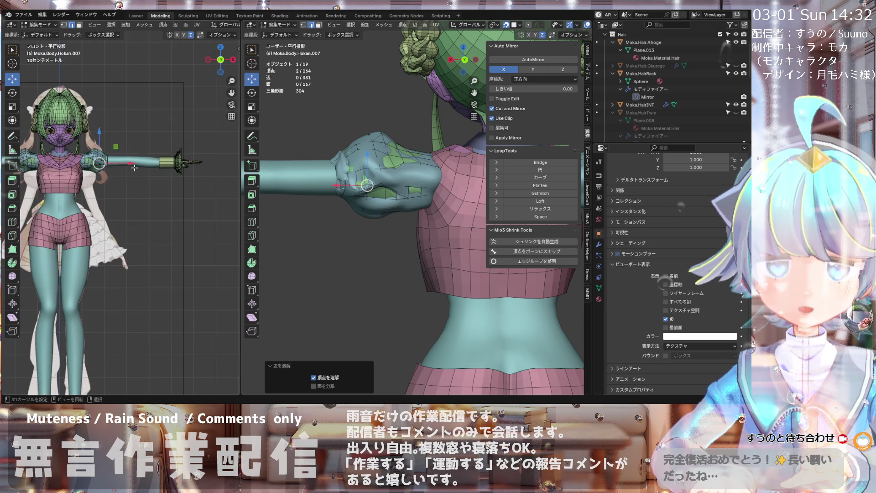
- Enable In Front in Viewport Display so the sleeve mesh shows over the body
scroll(112, 163, "up", 2)
scroll(358, 187, "up", 3)
mouse_move(358, 187)
middle_mouse_down()
mouse_move(383, 219)
mouse_move(411, 220)
mouse_move(315, 107)
middle_mouse_up()
left_click(666, 328)
scroll(368, 214, "up", 3)
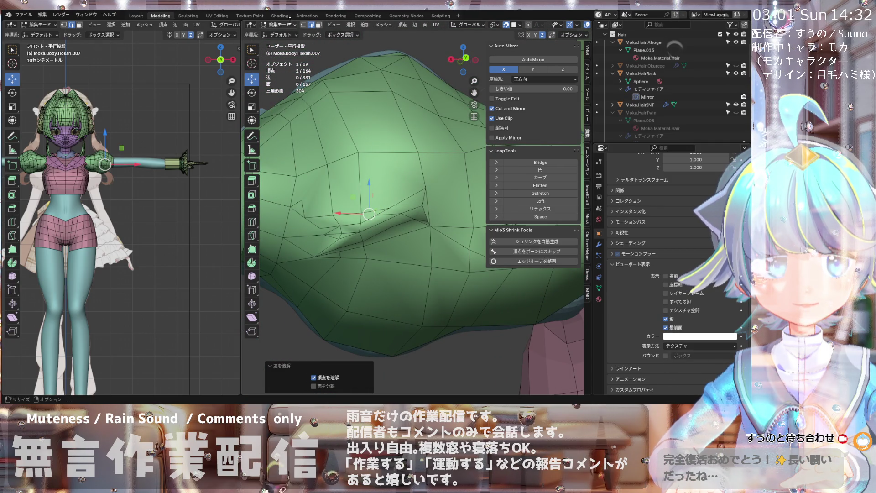
- In vertex select mode, move three vertices near the fold into new positions
key("1")
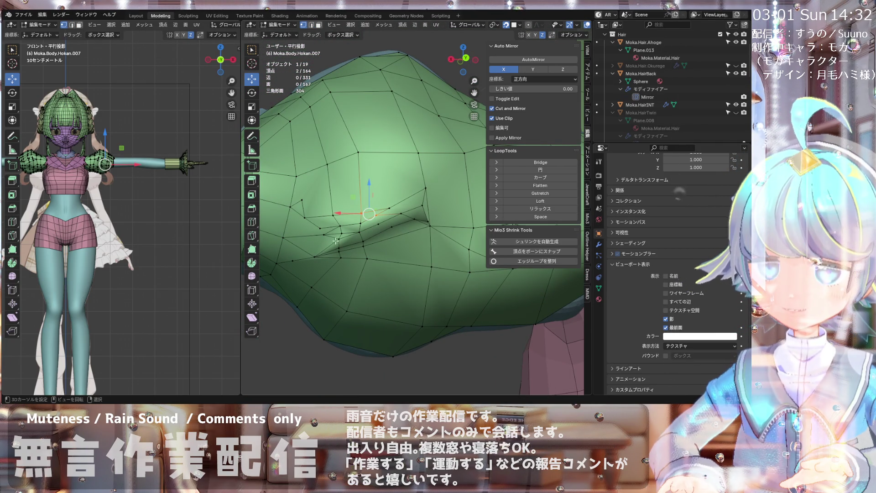
left_click(340, 237)
mouse_move(340, 236)
middle_mouse_down()
mouse_move(347, 215)
mouse_move(339, 237)
mouse_move(381, 184)
middle_mouse_up()
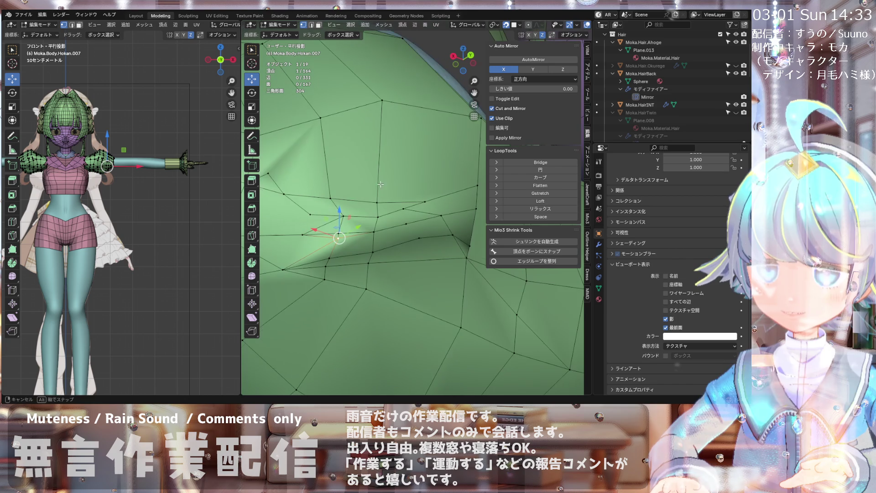
mouse_move(339, 238)
middle_mouse_down()
mouse_move(334, 210)
mouse_move(281, 291)
middle_mouse_up()
key("g")
left_click(335, 230)
key("g")
left_click(307, 235)
key("g")
left_click(301, 242)
mouse_move(301, 242)
middle_mouse_down()
mouse_move(339, 195)
mouse_move(365, 201)
mouse_move(303, 219)
mouse_move(295, 190)
mouse_move(305, 174)
mouse_move(325, 267)
mouse_move(355, 263)
middle_mouse_up()
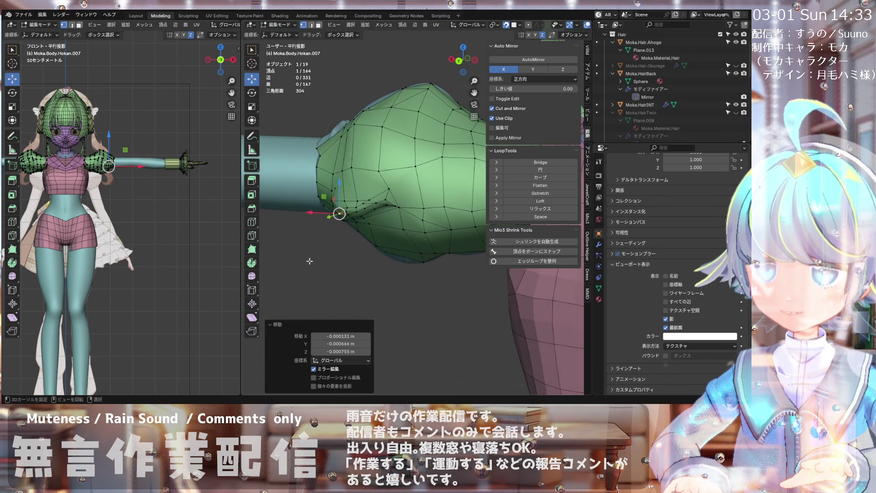
mouse_move(441, 168)
middle_mouse_down()
mouse_move(416, 172)
mouse_move(443, 176)
mouse_move(386, 186)
middle_mouse_up()
- Select the vertex above the fold, try joining it, and shift vertices to smooth the lower edge
scroll(435, 178, "up", 4)
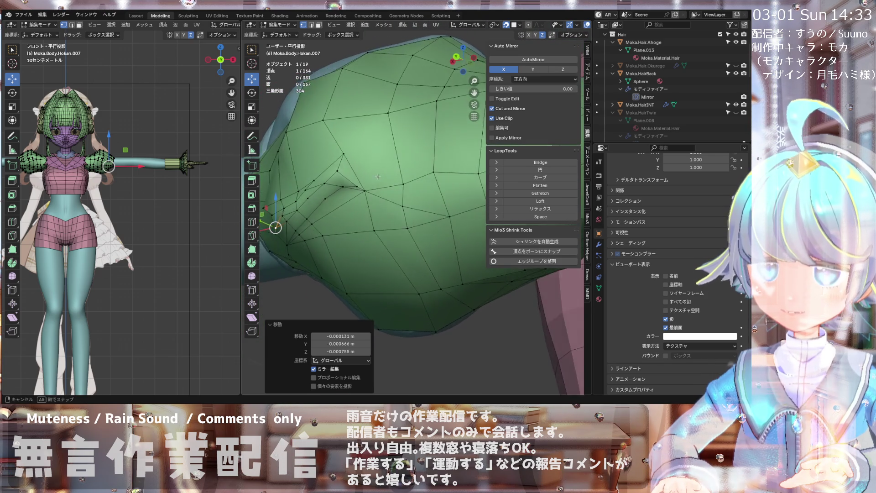
scroll(391, 172, "down", 5)
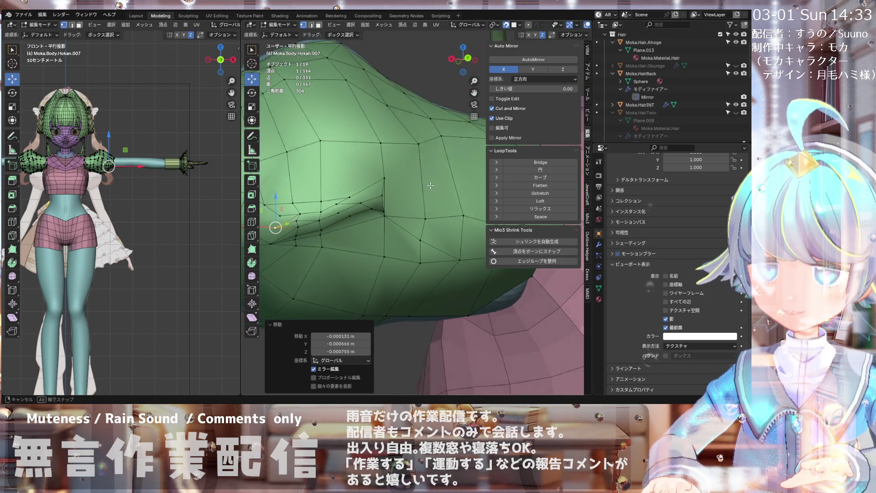
scroll(357, 205, "up", 4)
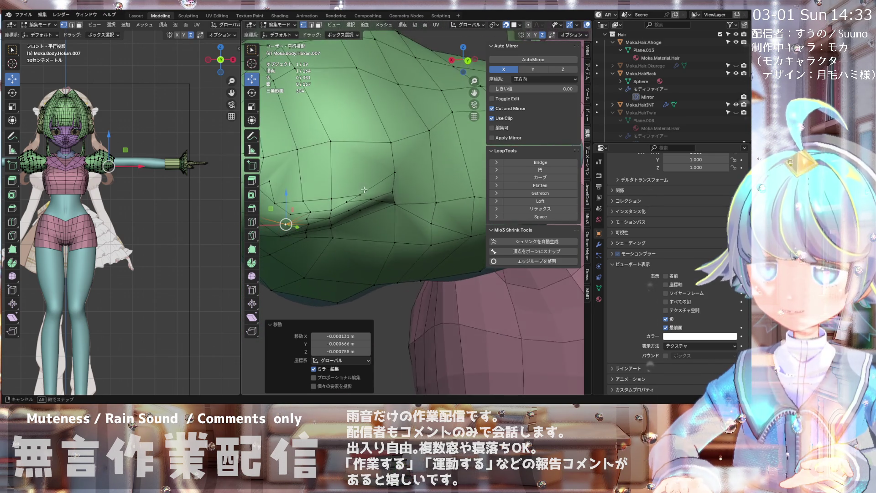
scroll(361, 192, "up", 2)
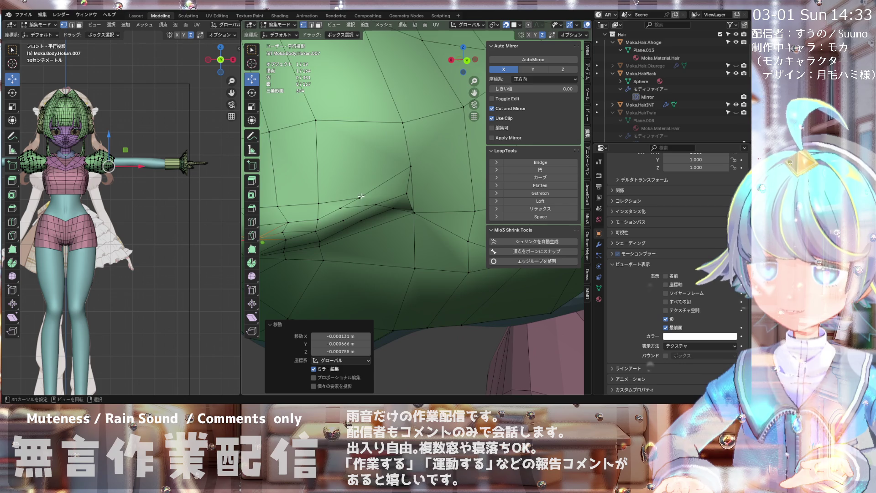
left_click(401, 193)
key("j")
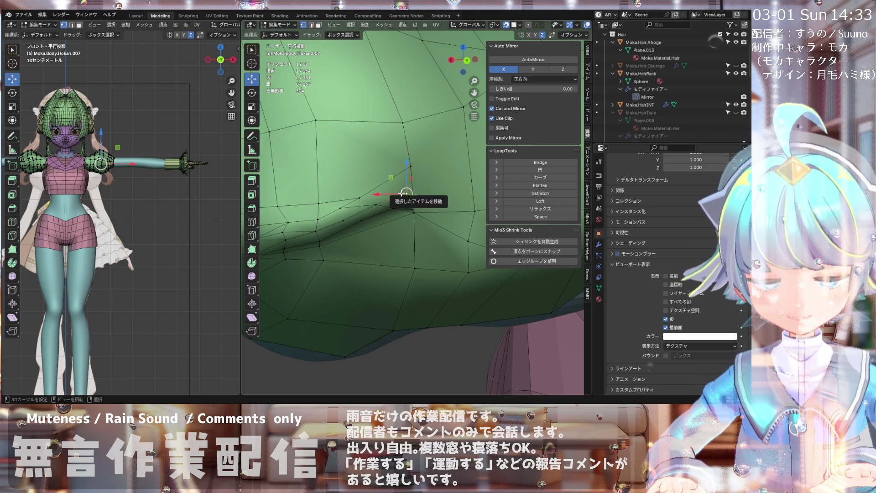
mouse_move(361, 197)
left_mouse_down()
mouse_move(351, 195)
mouse_move(361, 198)
mouse_move(352, 211)
left_mouse_up()
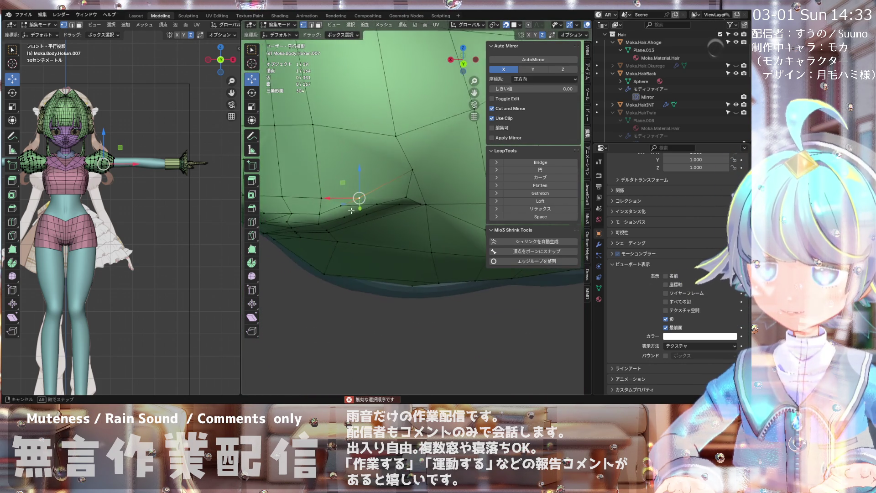
mouse_move(329, 202)
middle_mouse_down()
mouse_move(372, 188)
mouse_move(358, 189)
middle_mouse_up()
middle_click_drag(358, 189, 359, 152)
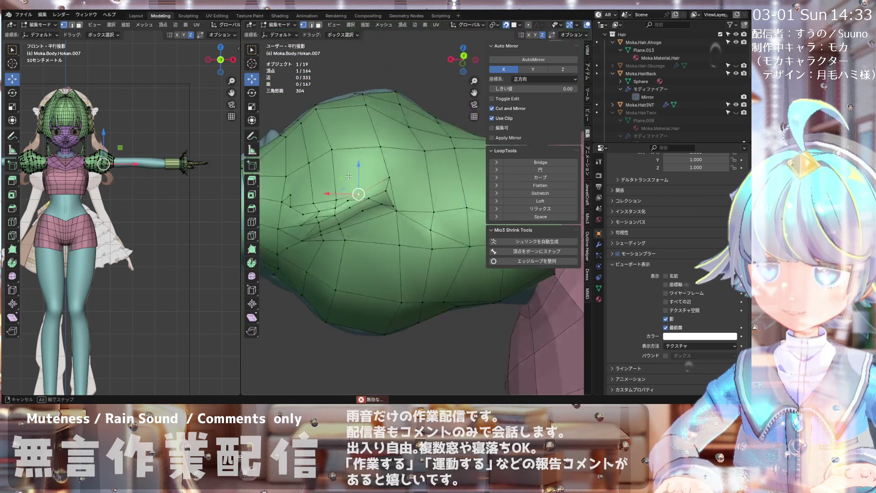
middle_click_drag(390, 211, 382, 167)
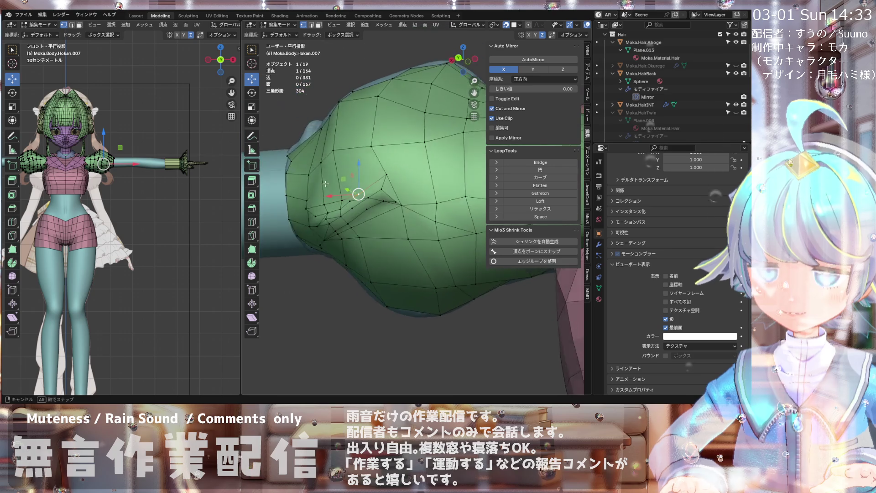
middle_click_drag(352, 181, 368, 163)
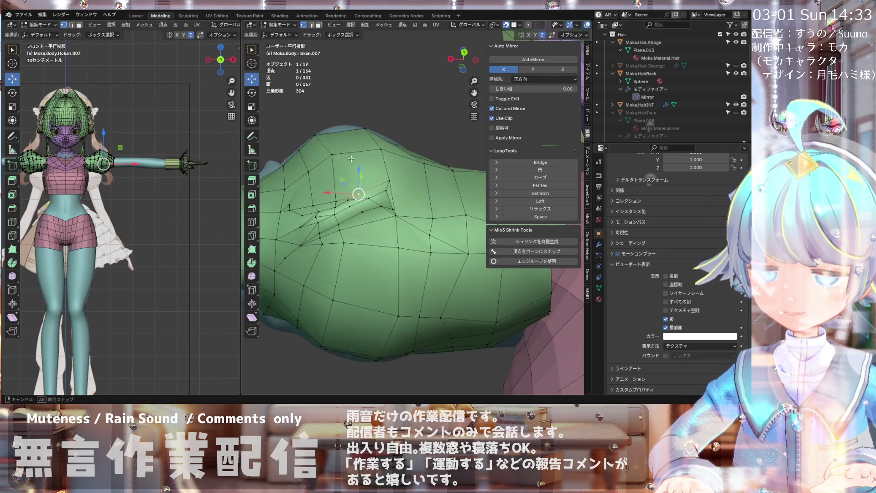
mouse_move(364, 172)
middle_mouse_down()
mouse_move(393, 163)
mouse_move(371, 200)
mouse_move(352, 194)
mouse_move(367, 192)
middle_mouse_up()
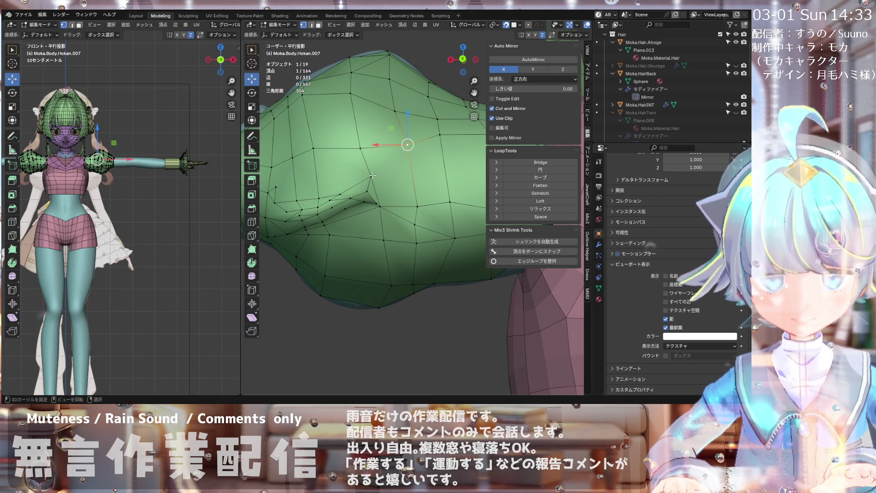
- Connect two vertices across the fold with a new edge (J)
left_click(372, 173, "shift")
key("j")
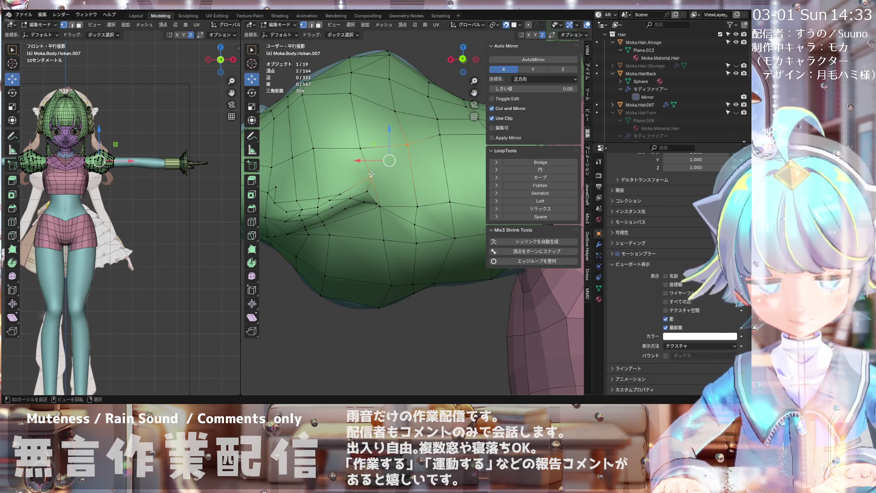
middle_click_drag(371, 174, 389, 161)
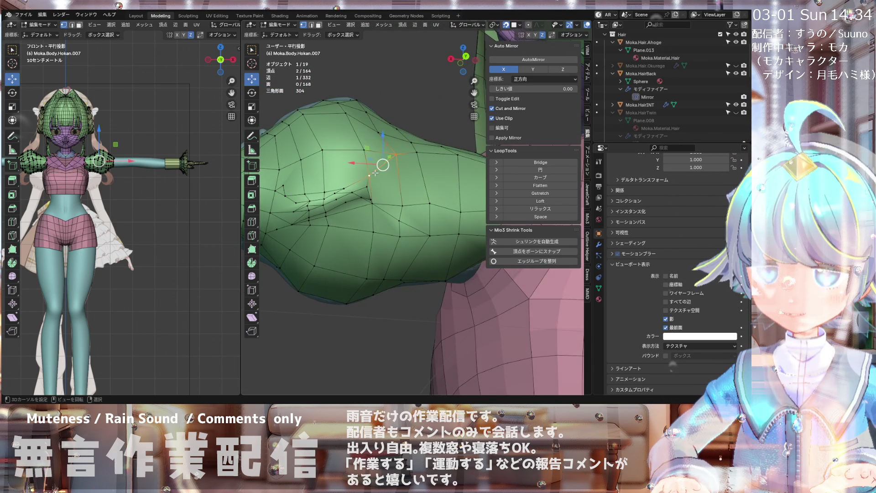
mouse_move(376, 173)
middle_mouse_down()
mouse_move(372, 200)
mouse_move(341, 188)
mouse_move(347, 219)
mouse_move(342, 127)
middle_mouse_up()
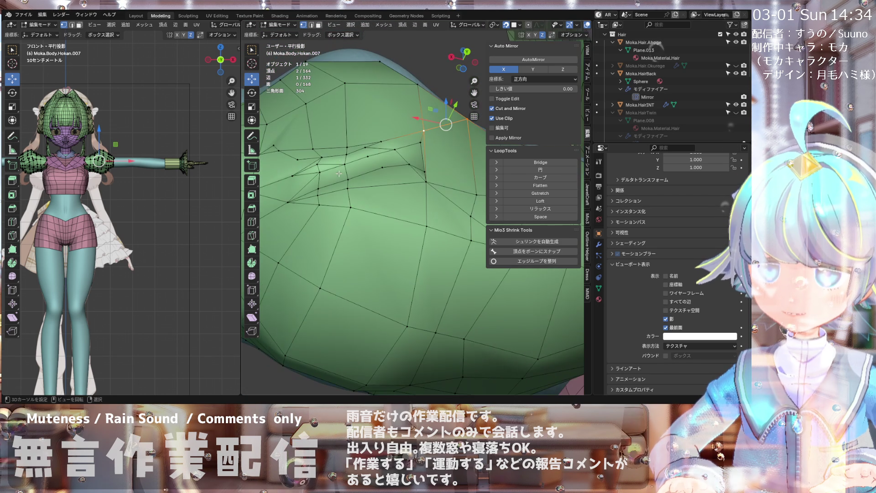
- Dissolve that new edge in edge mode, then return to vertex select
left_click(311, 28)
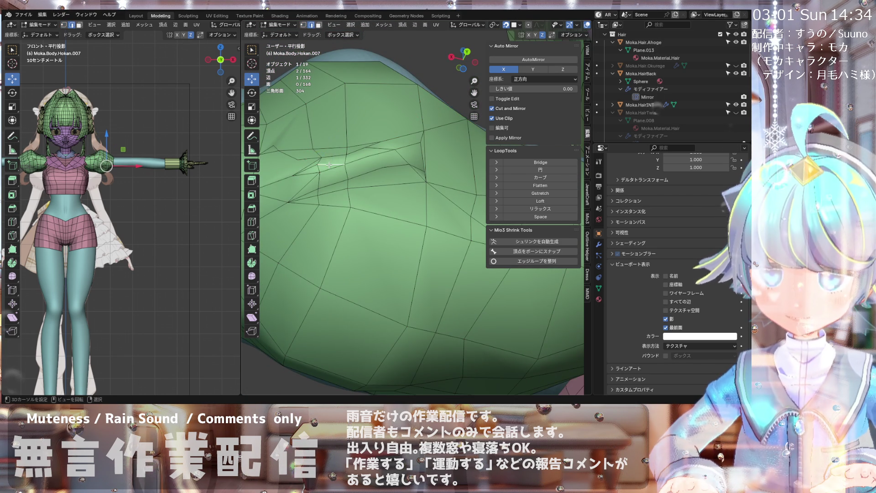
key("x")
left_click(331, 164)
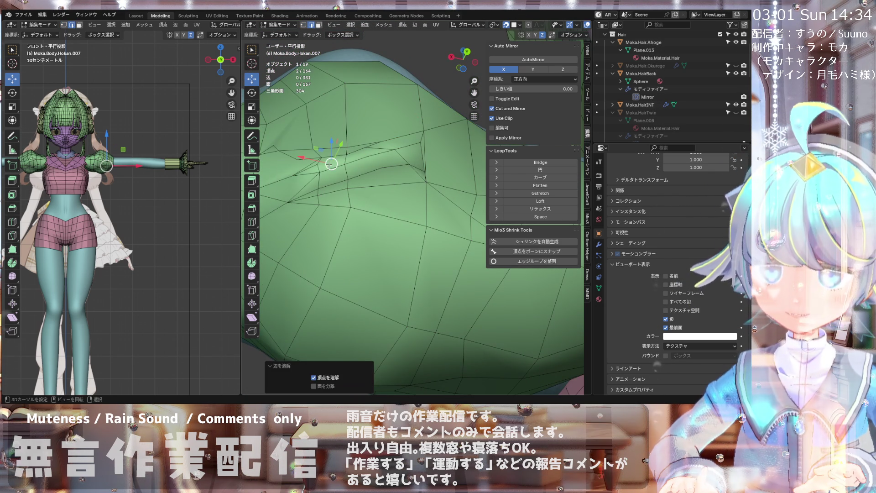
left_click(302, 25)
- Select a vertex at the sleeve top and add an edge across the sleeve
scroll(339, 175, "up", 2)
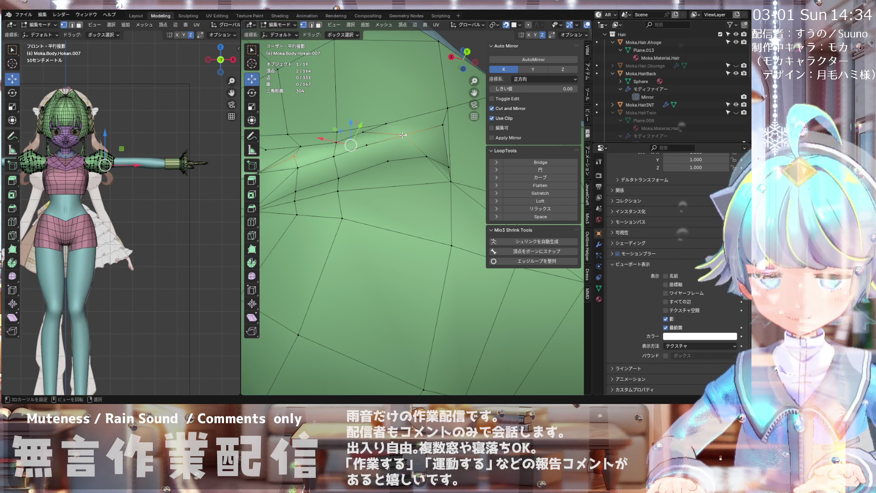
mouse_move(365, 152)
middle_mouse_down()
mouse_move(378, 106)
mouse_move(330, 181)
mouse_move(348, 181)
mouse_move(366, 158)
mouse_move(361, 182)
middle_mouse_up()
scroll(367, 157, "down", 5)
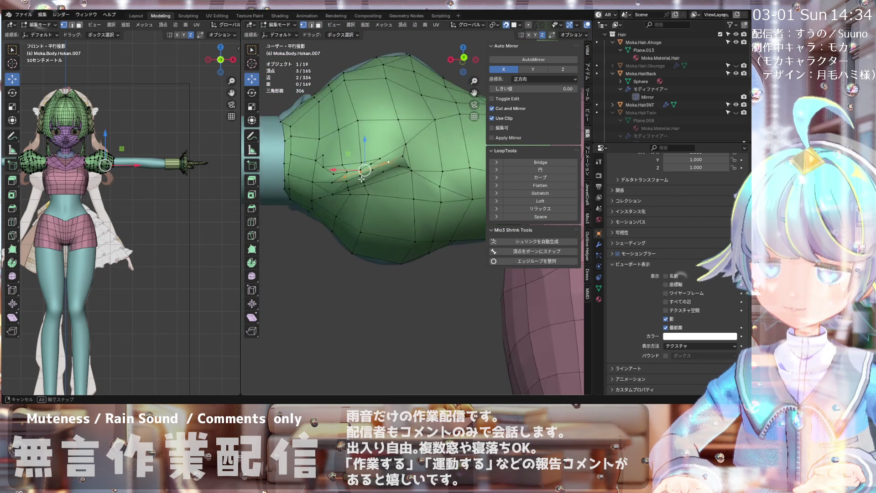
middle_click_drag(370, 138, 375, 166)
mouse_move(368, 200)
middle_mouse_down()
mouse_move(495, 189)
mouse_move(354, 180)
mouse_move(363, 170)
middle_mouse_up()
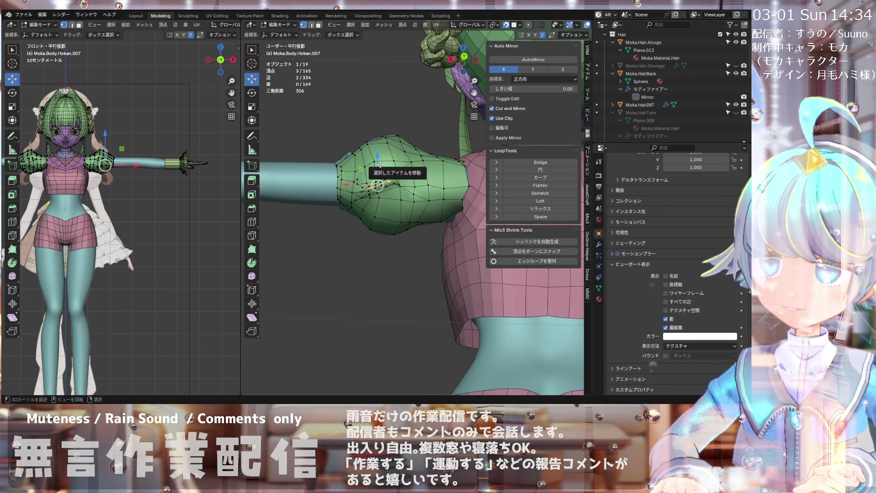
scroll(380, 164, "up", 3)
middle_click_drag(371, 178, 377, 178)
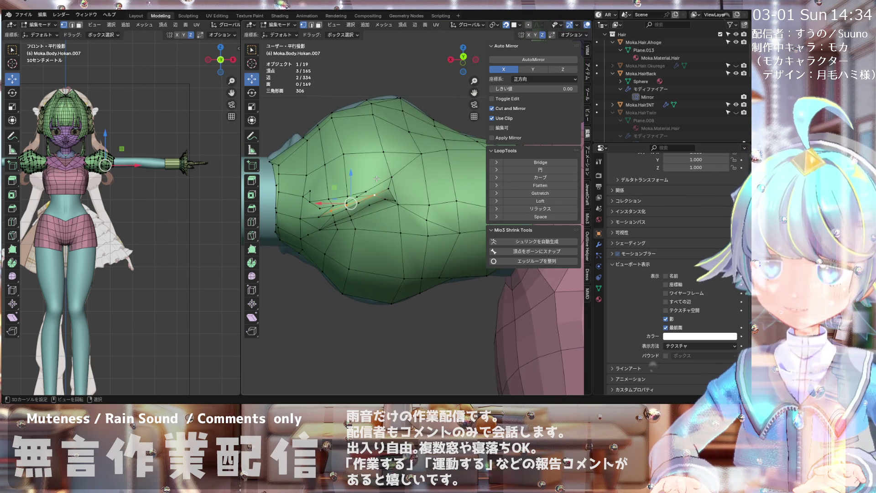
left_click(360, 143, "shift")
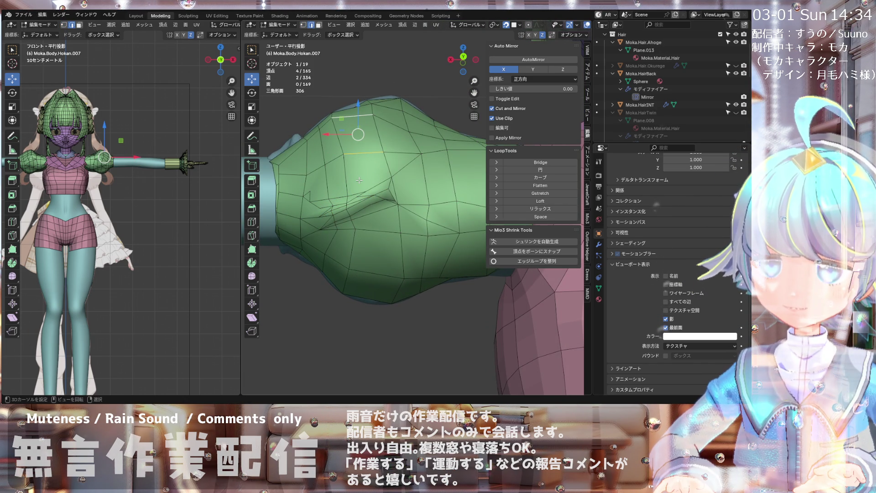
scroll(374, 201, "up", 2)
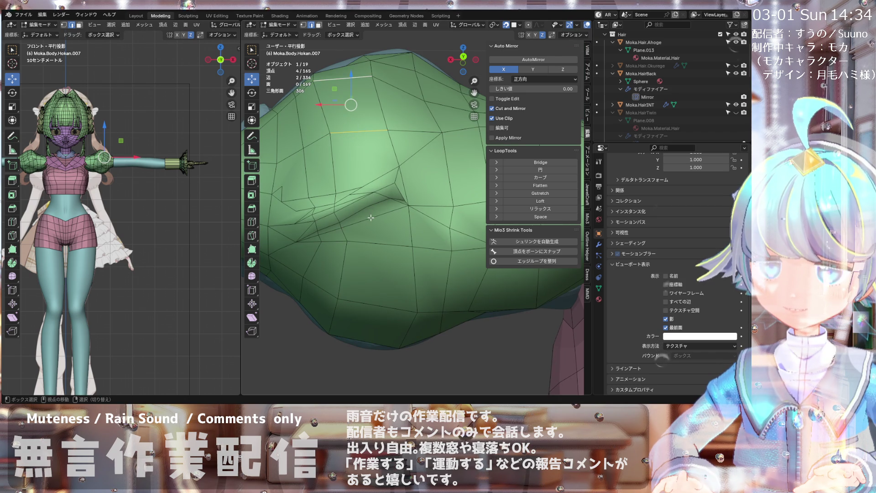
scroll(370, 218, "down", 3)
middle_click_drag(370, 214, 375, 209)
left_click(375, 208, "shift")
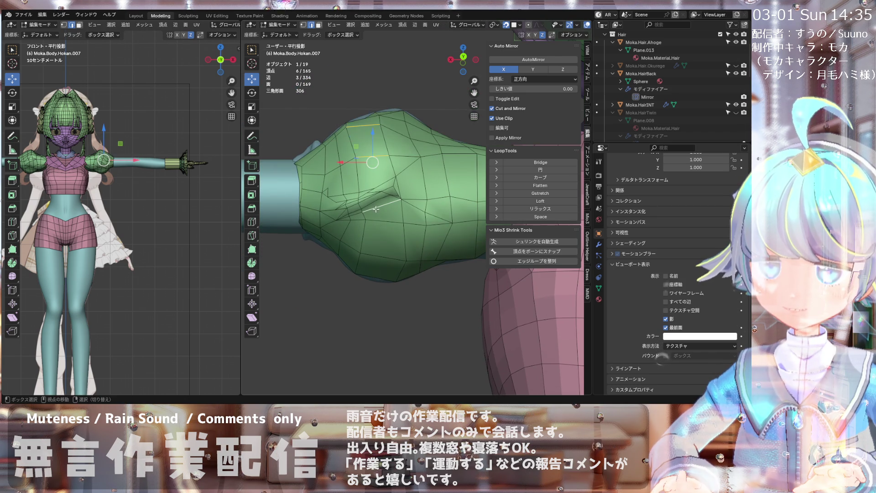
- Add the remaining top edges of the sleeve to the selection for splitting
mouse_move(381, 250)
middle_mouse_down()
mouse_move(367, 257)
mouse_move(372, 221)
middle_mouse_up()
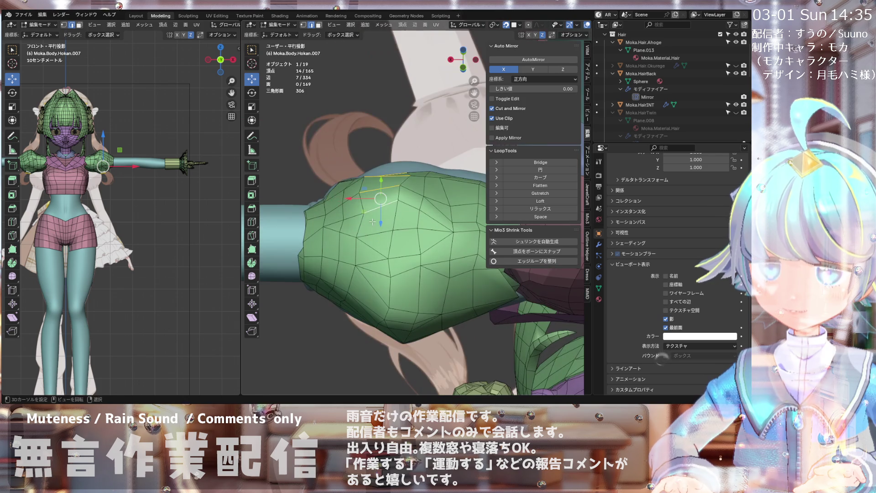
left_click(375, 260, "shift")
mouse_move(376, 260)
middle_mouse_down()
mouse_move(391, 228)
mouse_move(381, 218)
middle_mouse_up()
left_click(380, 218, "shift")
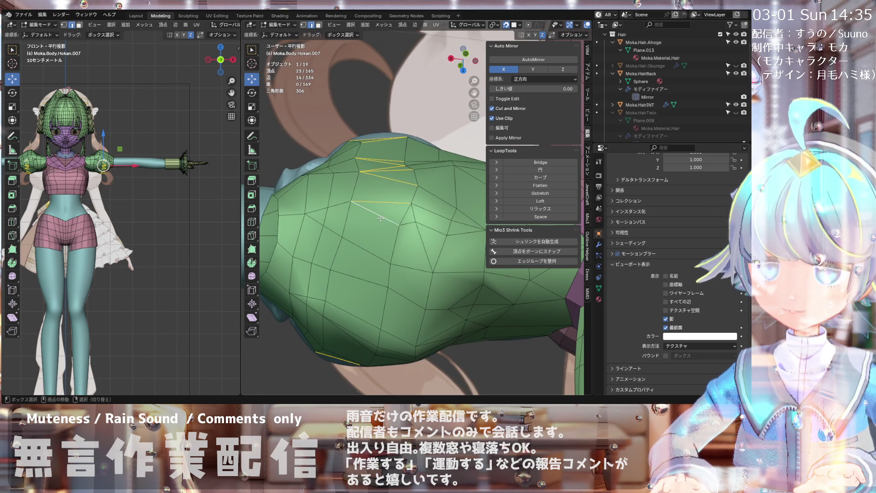
middle_click_drag(361, 259, 364, 214)
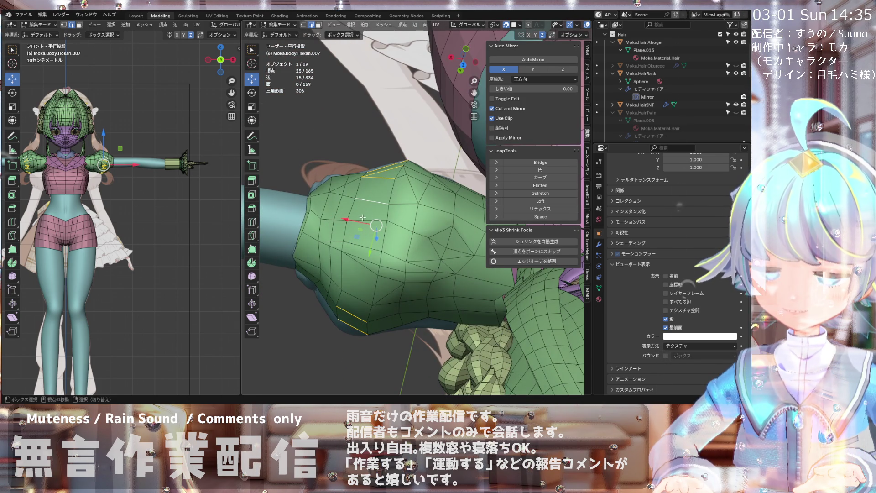
middle_click_drag(358, 278, 364, 161)
left_click(364, 161, "shift")
scroll(358, 235, "up", 4)
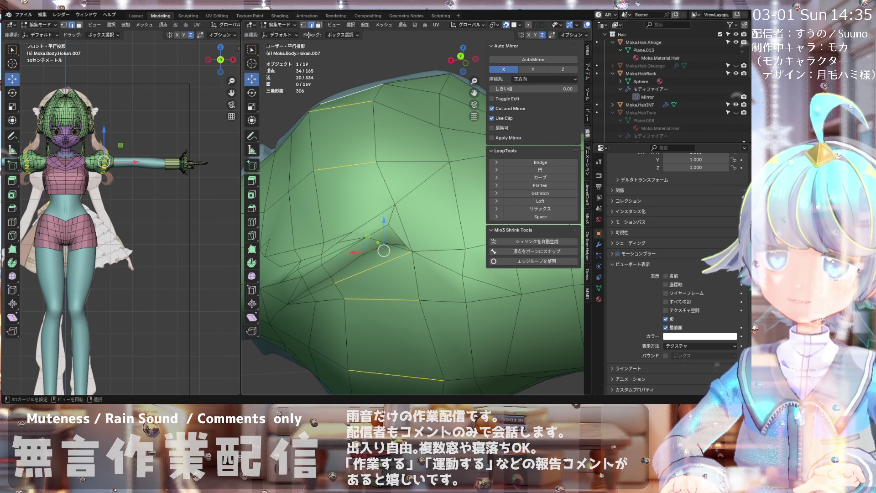
left_click(416, 26)
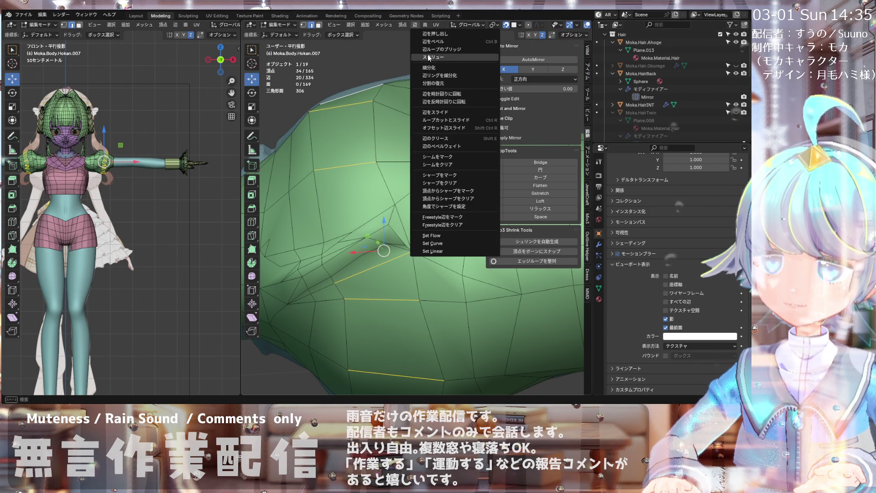
- Subdivide the selected sleeve edges
left_click(429, 67)
scroll(366, 176, "down", 3)
middle_click_drag(366, 176, 355, 153)
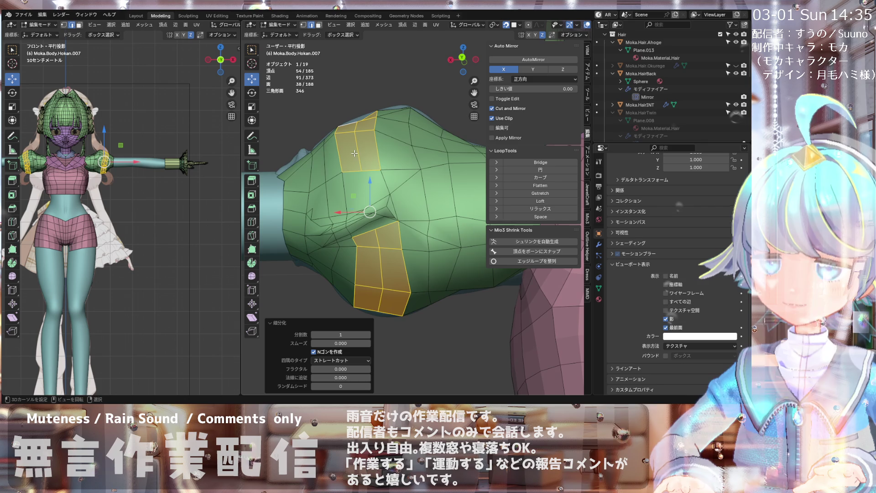
- In vertex mode, move a crease vertex and merge the overlapping crease vertices into one
left_click(303, 25)
scroll(370, 183, "up", 3)
middle_click_drag(370, 183, 377, 180)
left_click(379, 229)
left_click(377, 173, "shift")
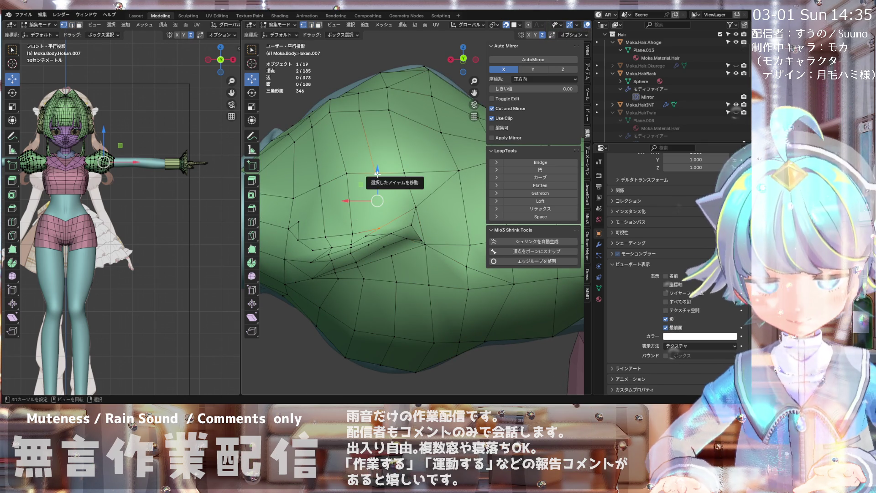
scroll(378, 209, "down", 3)
middle_click_drag(379, 209, 371, 237)
scroll(368, 236, "up", 3)
left_click(365, 235)
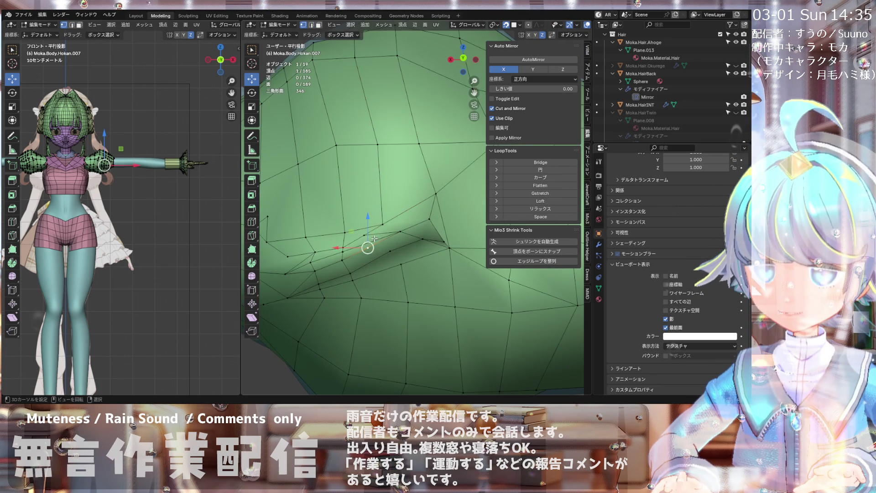
left_click_drag(366, 235, 377, 229)
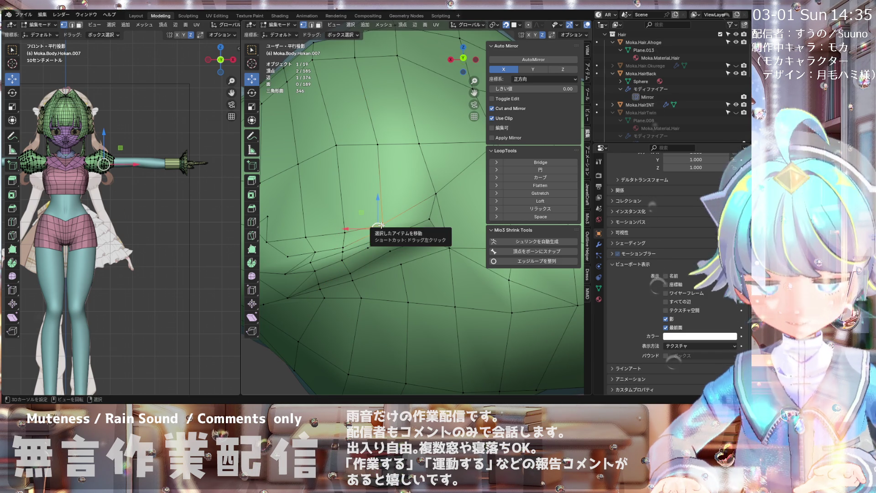
key("m")
left_click(379, 227)
- Reposition more crease vertices, toggling X-ray (Alt+Z) to check hidden ones
middle_click_drag(380, 226, 372, 250)
left_click(372, 251)
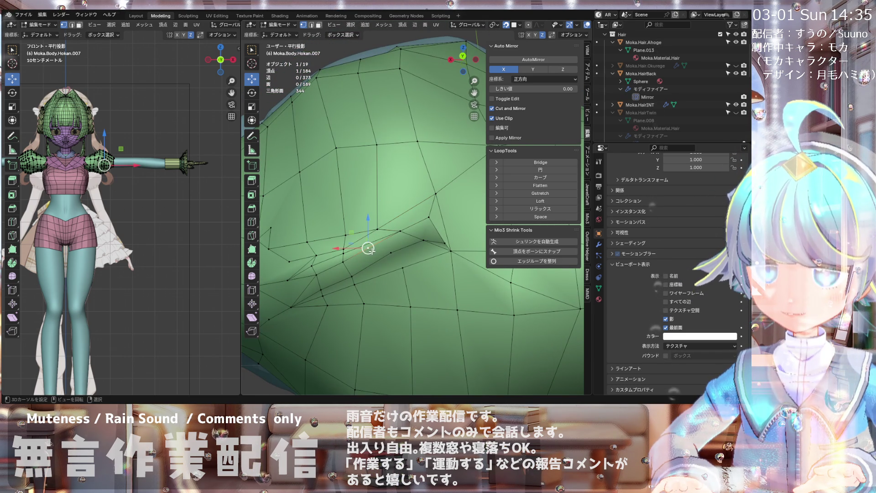
left_click_drag(367, 249, 384, 245)
mouse_move(384, 245)
middle_mouse_down()
mouse_move(391, 173)
mouse_move(387, 224)
mouse_move(399, 260)
middle_mouse_up()
left_click(399, 260)
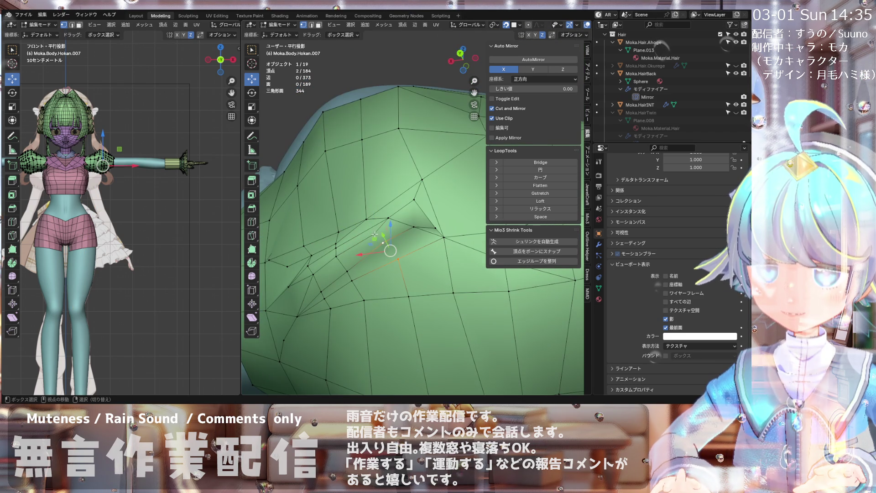
key("alt+z")
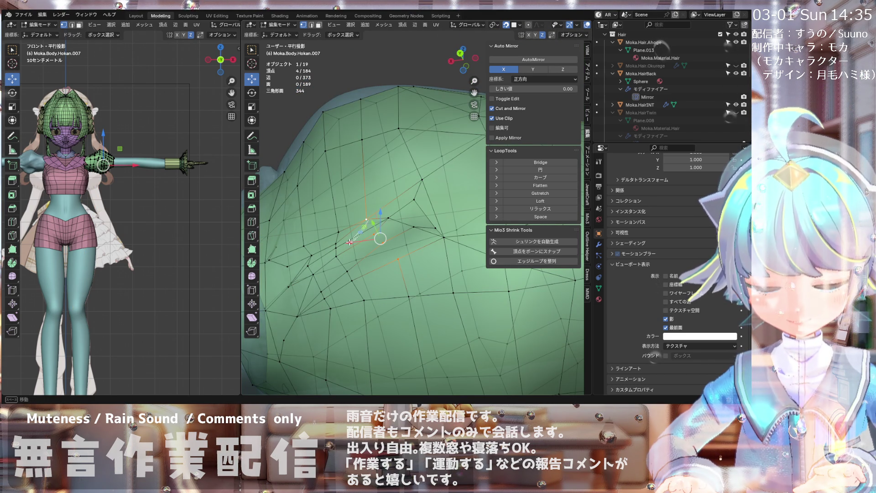
key("alt+z")
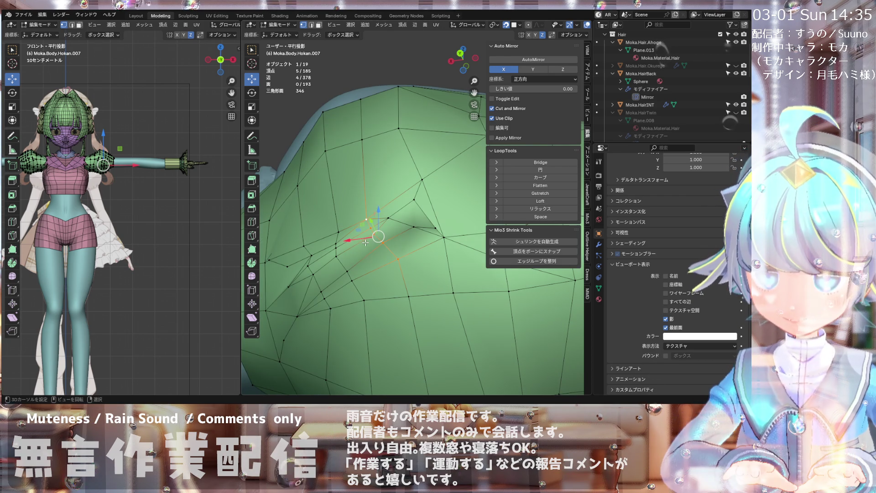
scroll(366, 242, "down", 3)
mouse_move(366, 243)
middle_mouse_down()
mouse_move(398, 236)
mouse_move(383, 215)
mouse_move(415, 307)
mouse_move(320, 151)
middle_mouse_up()
left_click_drag(322, 172, 325, 172)
- Pull several vertices on the sleeve's lower rim into new positions
mouse_move(324, 172)
middle_mouse_down()
mouse_move(333, 254)
mouse_move(315, 200)
mouse_move(331, 185)
mouse_move(325, 172)
middle_mouse_up()
left_click_drag(324, 170, 287, 180)
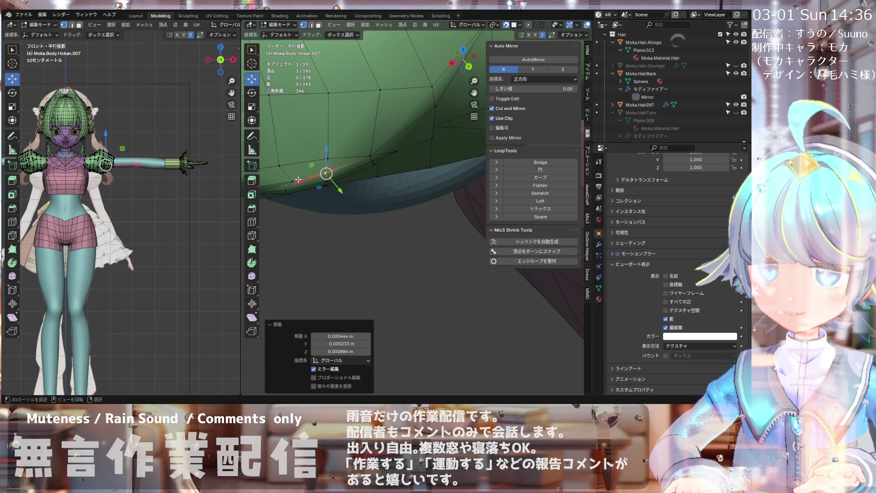
mouse_move(287, 180)
middle_mouse_down()
mouse_move(352, 122)
mouse_move(362, 205)
mouse_move(395, 220)
mouse_move(351, 145)
middle_mouse_up()
left_click_drag(351, 145, 358, 148)
middle_click_drag(358, 148, 361, 155)
left_click_drag(361, 154, 360, 154)
- Move one more sleeve-edge vertex and check the sleeve sitting on the shoulder
middle_click_drag(360, 154, 345, 158)
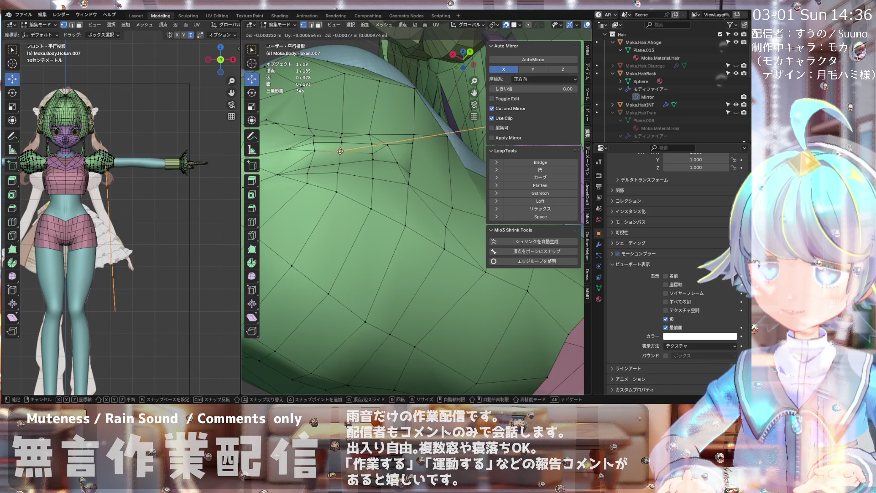
left_click_drag(313, 157, 312, 157)
mouse_move(312, 156)
middle_mouse_down()
mouse_move(274, 144)
mouse_move(371, 177)
mouse_move(354, 175)
mouse_move(423, 150)
mouse_move(407, 163)
mouse_move(389, 142)
middle_mouse_up()
scroll(275, 144, "down", 5)
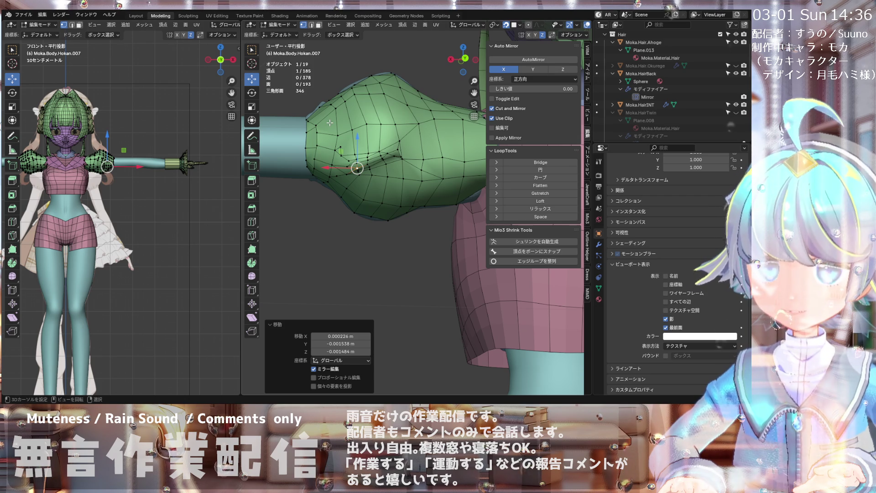
middle_click_drag(339, 121, 395, 160)
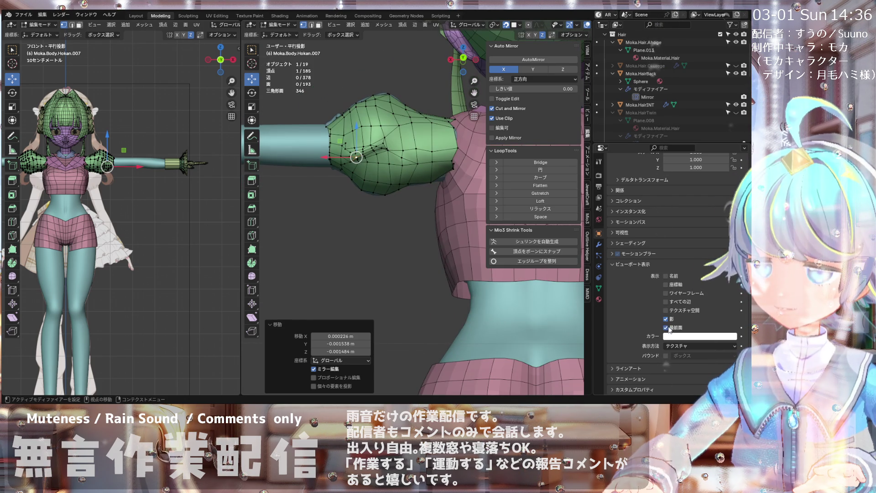
scroll(394, 190, "up", 6)
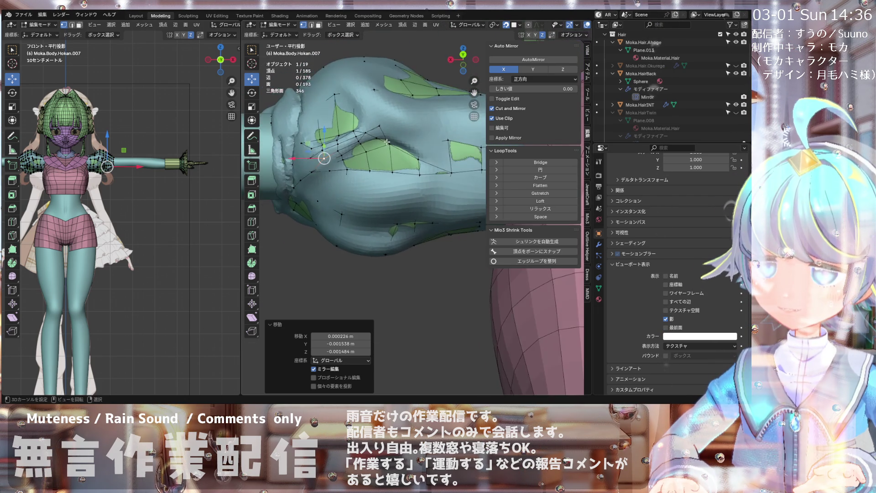
- Move four vertices along the sleeve's upper edge toward the shoulder
mouse_move(410, 150)
middle_mouse_down()
mouse_move(417, 146)
mouse_move(396, 118)
mouse_move(405, 144)
mouse_move(399, 135)
mouse_move(314, 136)
middle_mouse_up()
key("g")
left_click(322, 135)
key("g")
left_click(329, 135)
left_click(340, 141)
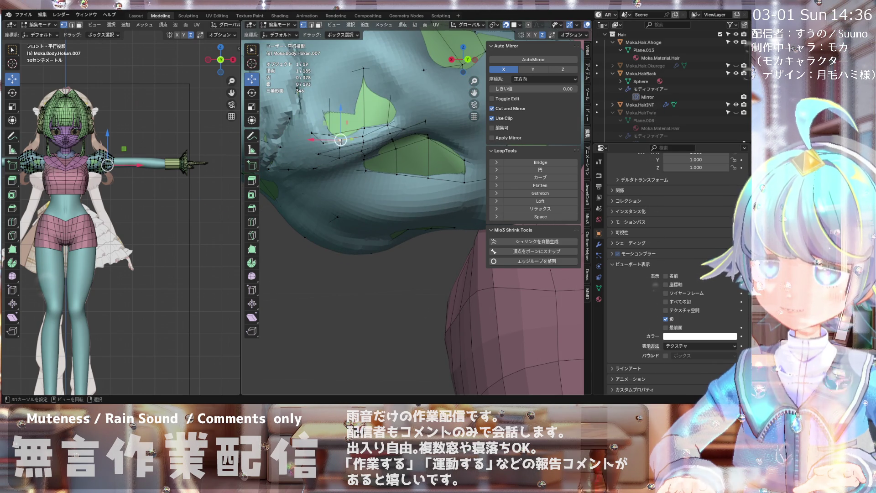
key("g")
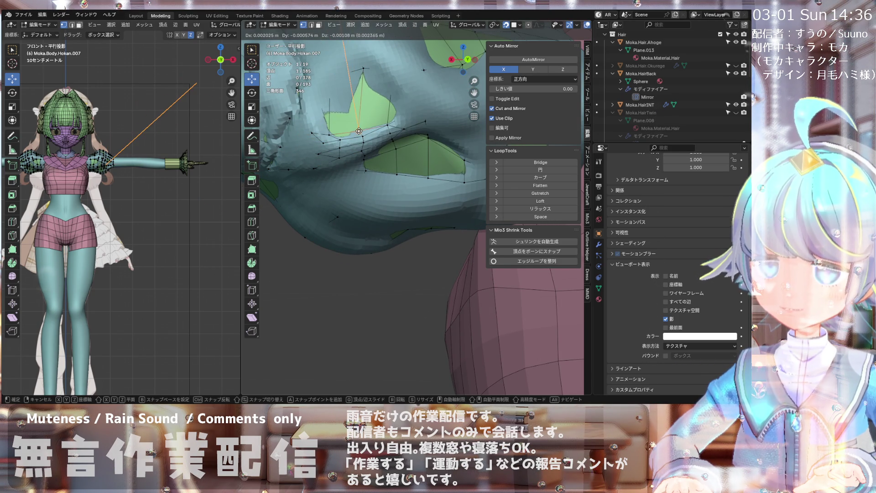
left_click(360, 132)
key("g")
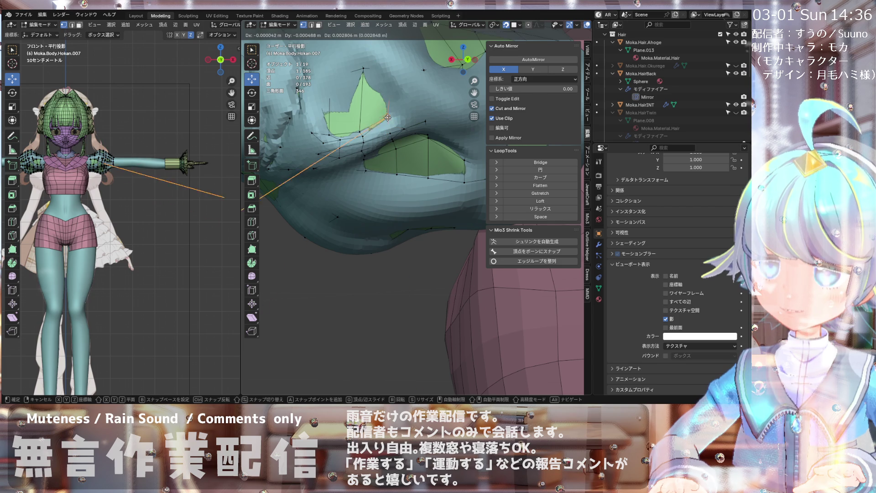
left_click(388, 126)
- From a new angle, reposition three more sleeve-edge vertices closer to the shoulder
middle_click_drag(388, 126, 395, 148)
scroll(393, 143, "up", 1)
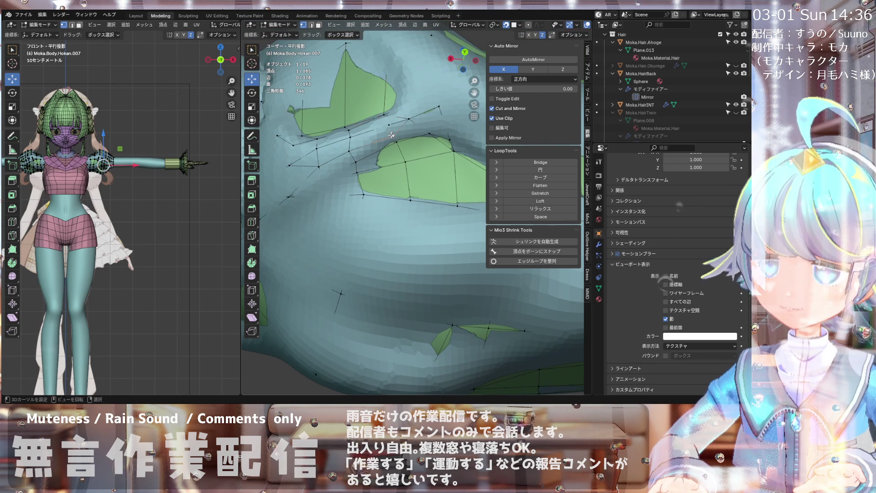
key("g")
left_click(391, 134)
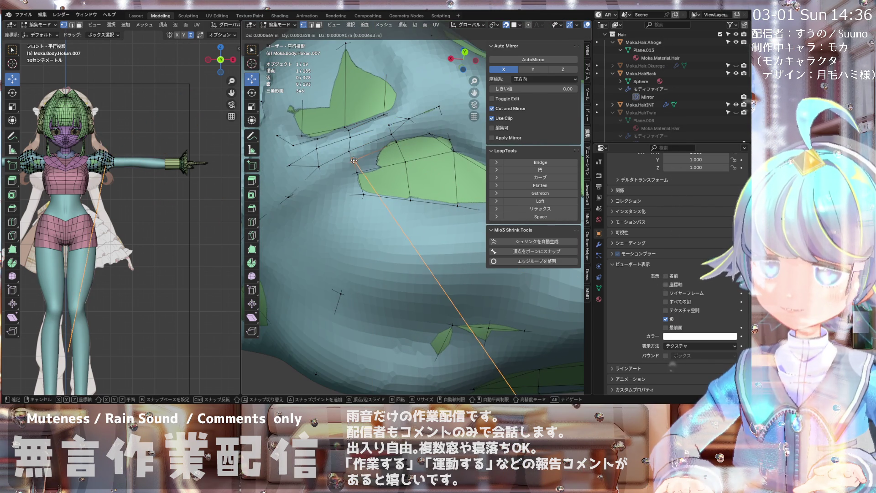
scroll(366, 179, "down", 3)
mouse_move(365, 179)
middle_mouse_down()
mouse_move(421, 150)
mouse_move(401, 151)
middle_mouse_up()
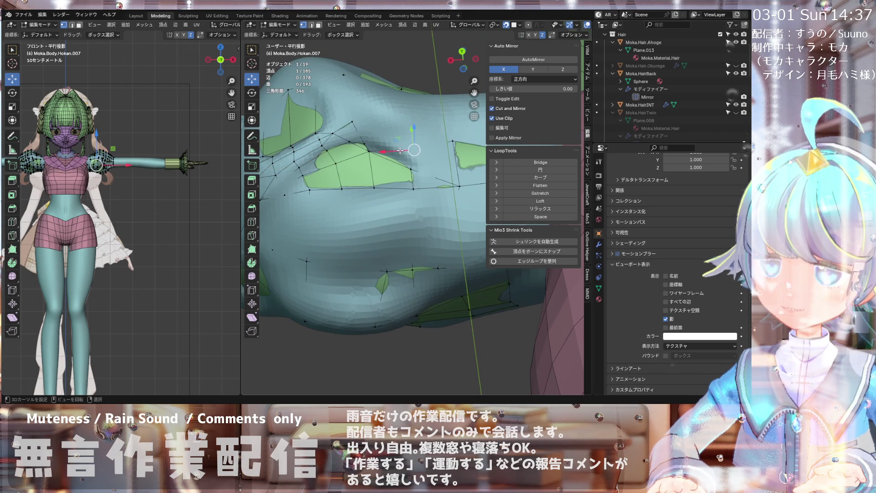
key("g")
left_click(404, 150)
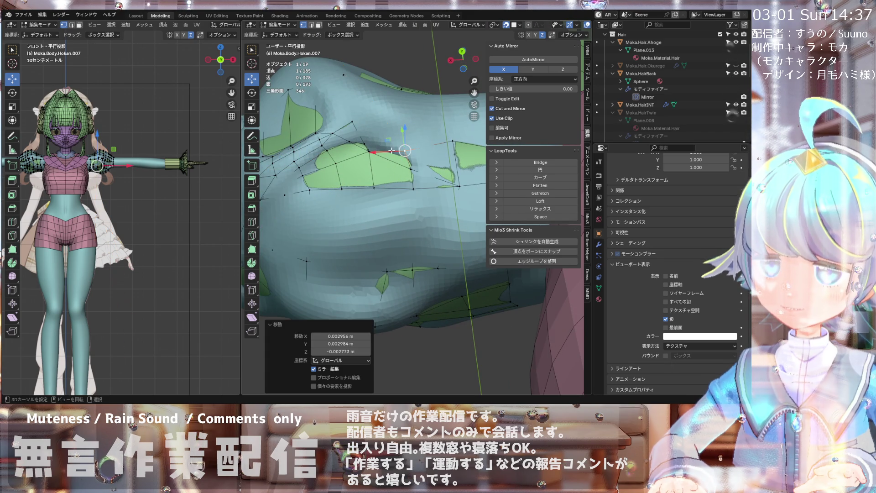
key("g")
left_click(367, 143)
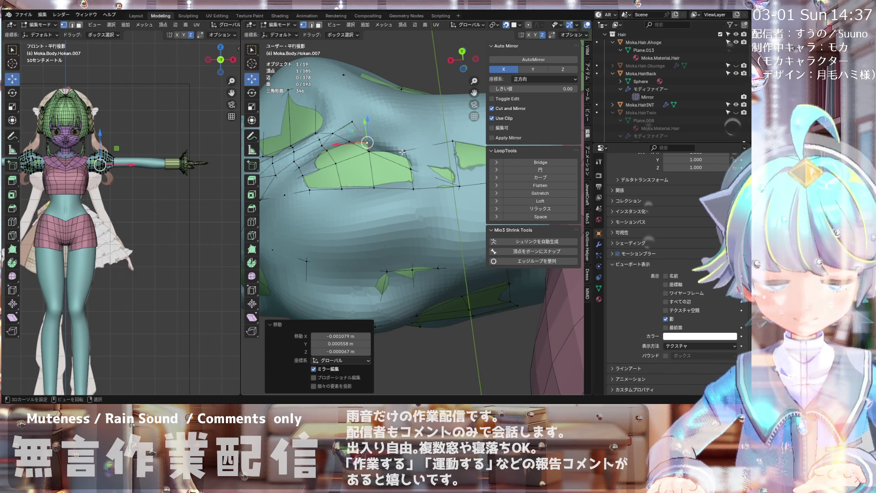
- Select another sleeve vertex and drag it toward the shoulder
left_click(402, 151, "shift")
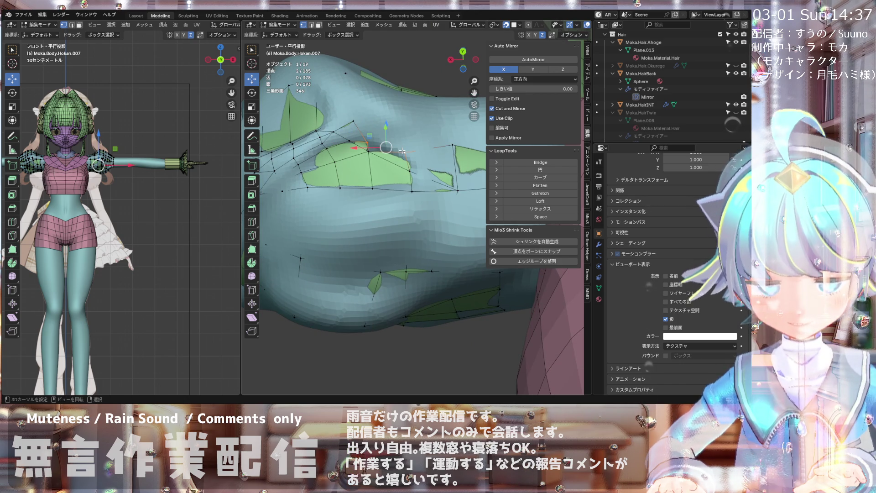
scroll(387, 153, "up", 2)
left_click_drag(365, 151, 361, 140)
middle_click_drag(387, 158, 426, 158)
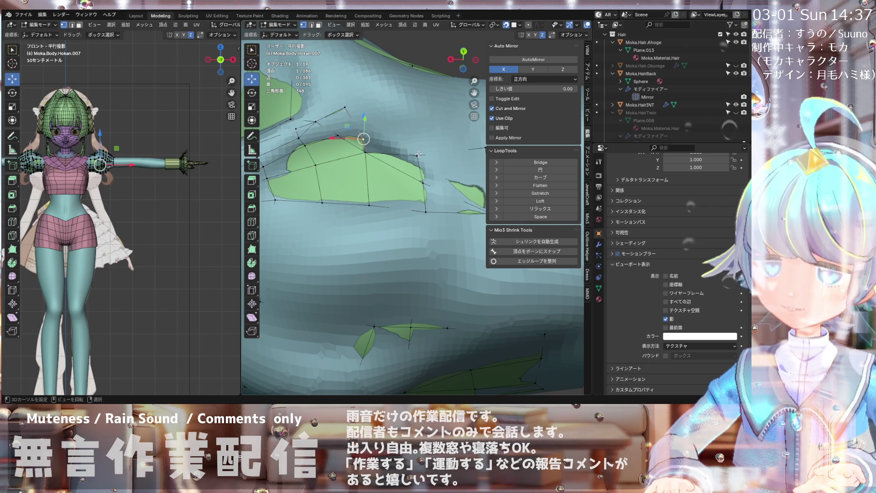
scroll(419, 152, "down", 2)
scroll(419, 160, "up", 5)
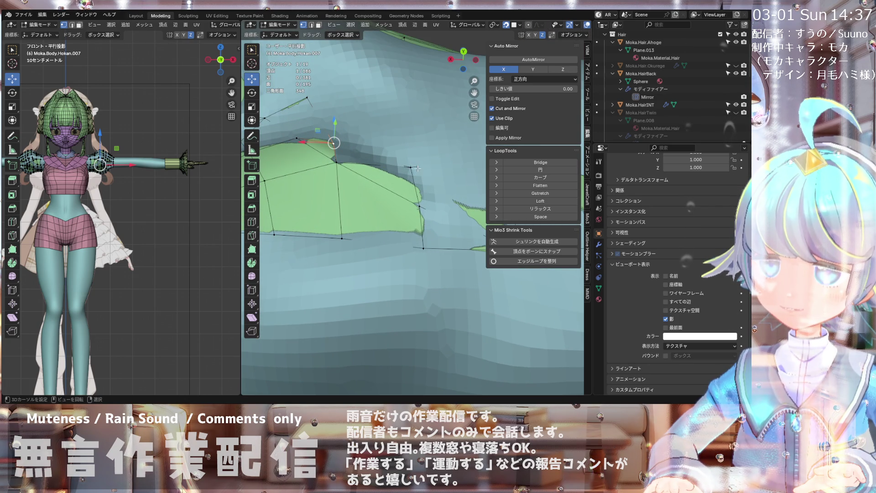
left_click_drag(413, 170, 409, 178)
left_click(359, 148)
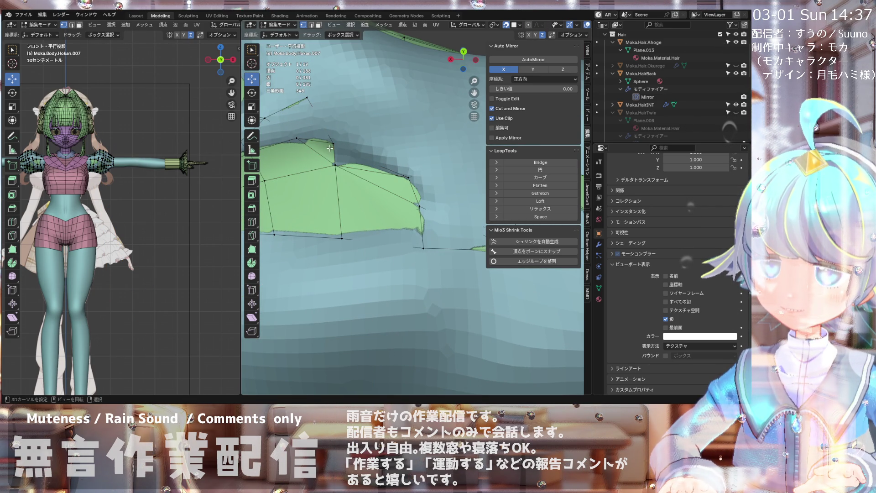
- Nudge the remaining sleeve-edge vertices slightly so the edge hugs the shoulder
left_click_drag(334, 143, 333, 143)
left_click(358, 152)
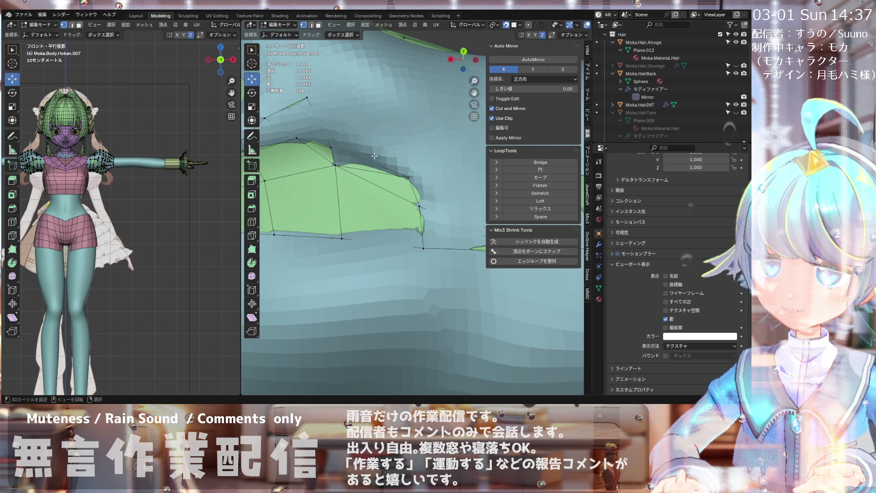
scroll(374, 156, "down", 4)
left_click(394, 169)
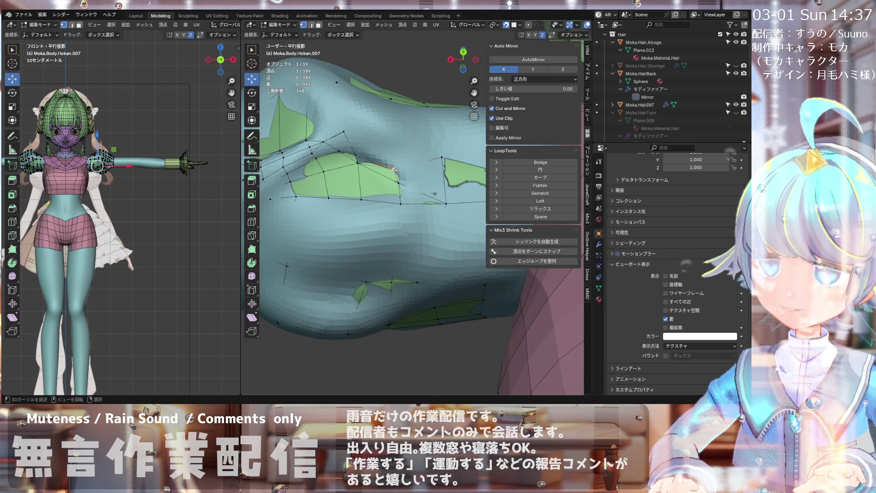
left_click_drag(394, 170, 394, 172)
mouse_move(395, 172)
middle_mouse_down()
mouse_move(368, 147)
mouse_move(373, 188)
mouse_move(337, 155)
middle_mouse_up()
left_click(342, 158)
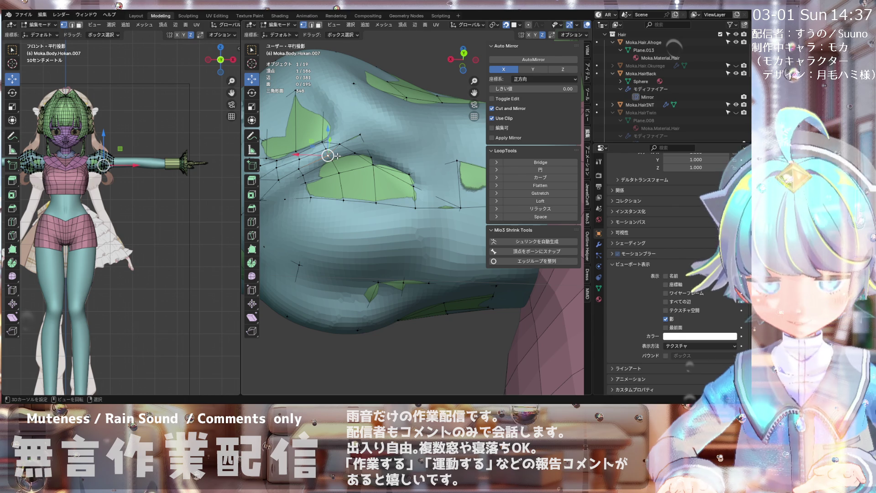
key("k")
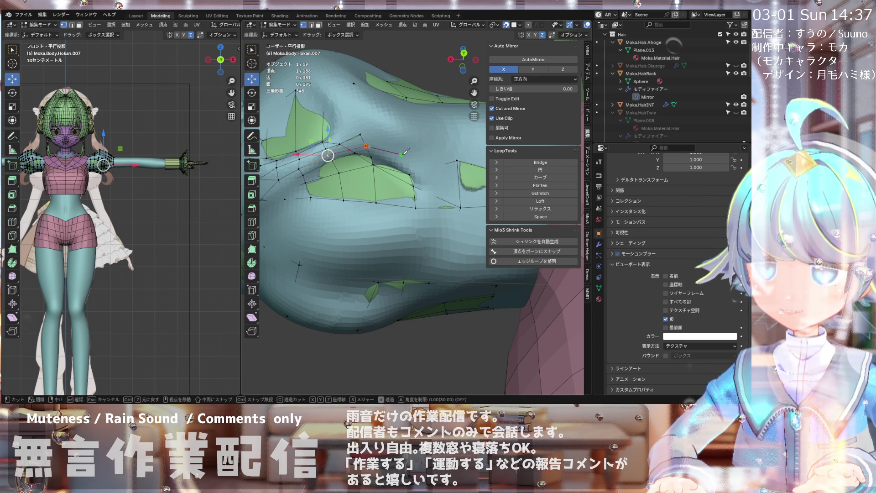
- Knife-cut a new edge across the sleeve and reposition its new vertex
left_click(424, 170)
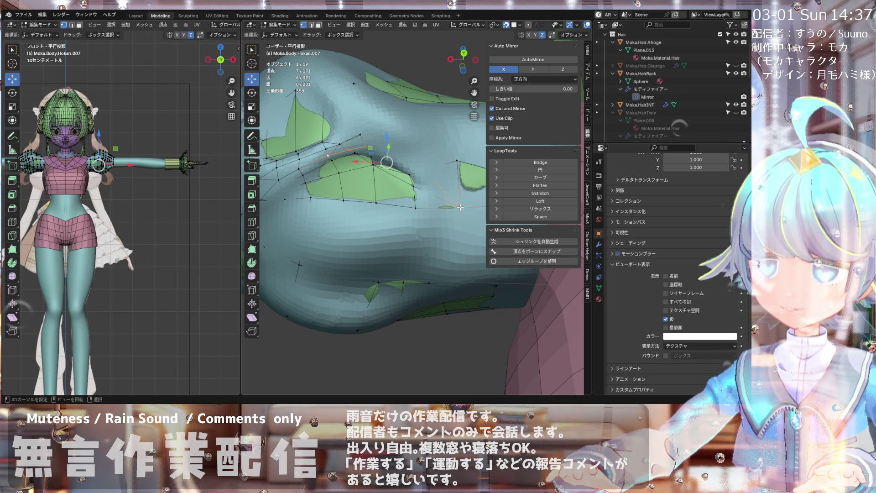
key("Return")
left_click(393, 154)
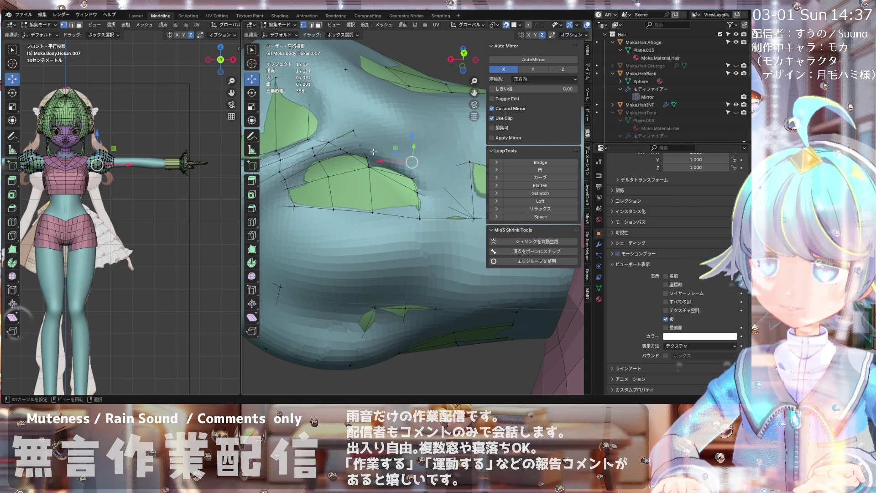
mouse_move(371, 150)
middle_mouse_down()
mouse_move(415, 169)
mouse_move(504, 37)
middle_mouse_up()
key("g")
left_click(404, 167)
- Check the snapping options and push the vertex out along its normal by 0.00163 m
left_click(509, 26)
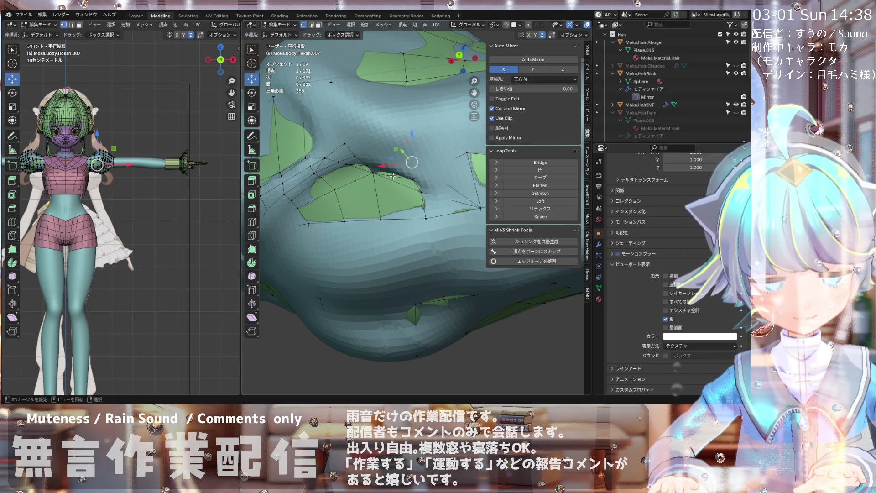
scroll(386, 163, "down", 1)
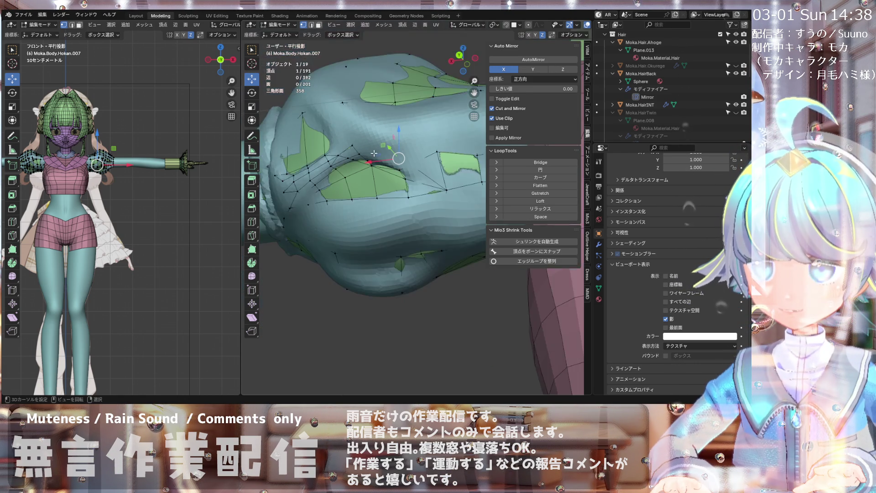
key("alt+s")
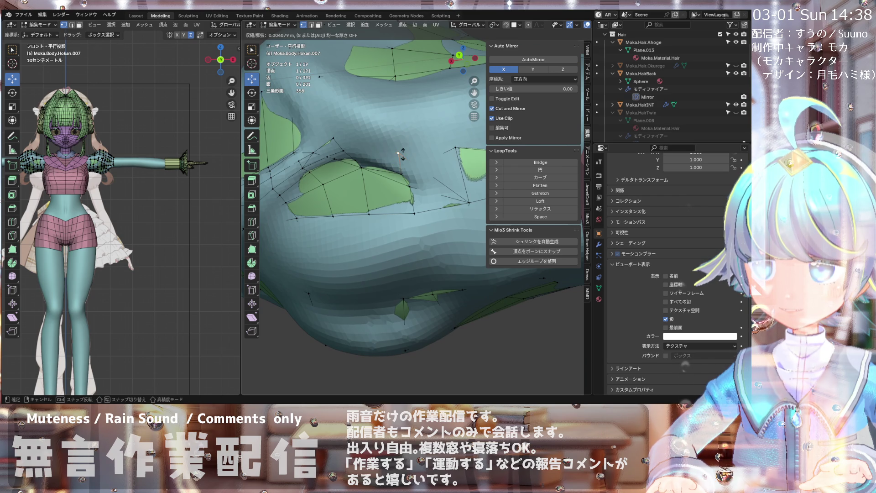
left_click(400, 154)
scroll(395, 151, "up", 2)
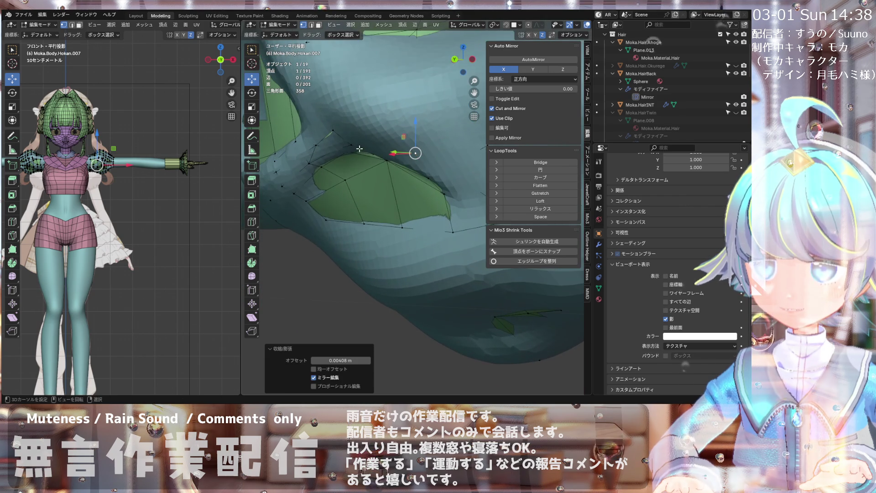
scroll(375, 138, "down", 3)
mouse_move(376, 141)
middle_mouse_down()
mouse_move(378, 166)
mouse_move(405, 185)
mouse_move(434, 187)
mouse_move(376, 140)
mouse_move(346, 182)
mouse_move(342, 145)
middle_mouse_up()
key("alt+s")
left_click(404, 184)
- Move further cut vertices and push them outward past the shoulder surface
key("g")
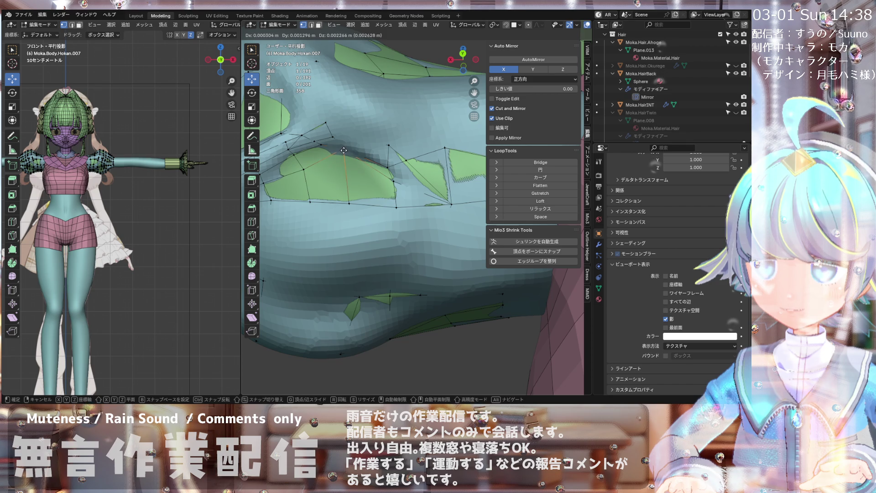
left_click(344, 151)
mouse_move(344, 150)
middle_mouse_down()
mouse_move(334, 173)
mouse_move(372, 118)
mouse_move(351, 148)
middle_mouse_up()
key("alt+s")
left_click(343, 153)
mouse_move(350, 149)
left_mouse_down()
mouse_move(333, 146)
mouse_move(381, 146)
left_mouse_up()
scroll(335, 147, "down", 3, "alt")
mouse_move(380, 147)
middle_mouse_down()
mouse_move(371, 179)
mouse_move(372, 137)
mouse_move(358, 112)
mouse_move(371, 136)
mouse_move(356, 150)
mouse_move(360, 133)
middle_mouse_up()
key("alt+s")
left_click(365, 141)
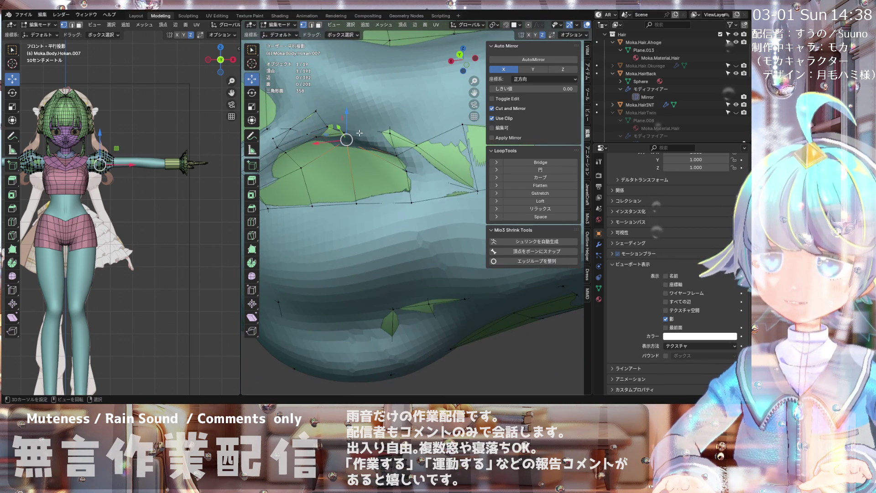
- Enable In Front for the sleeve mesh and push another vertex along its normal
left_click(665, 328)
mouse_move(432, 190)
middle_mouse_down()
mouse_move(343, 162)
mouse_move(340, 137)
middle_mouse_up()
key("alt+s")
left_click(354, 140)
key("alt+s")
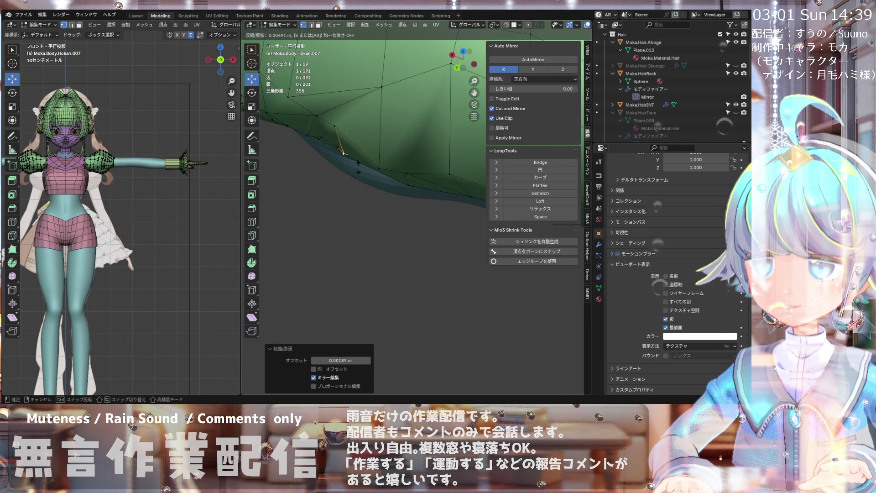
- Finish a 0.00472 m normal push, then join two sleeve vertices with a new edge
left_click(358, 167)
scroll(358, 167, "up", 3)
mouse_move(359, 167)
middle_mouse_down()
mouse_move(379, 123)
mouse_move(369, 173)
middle_mouse_up()
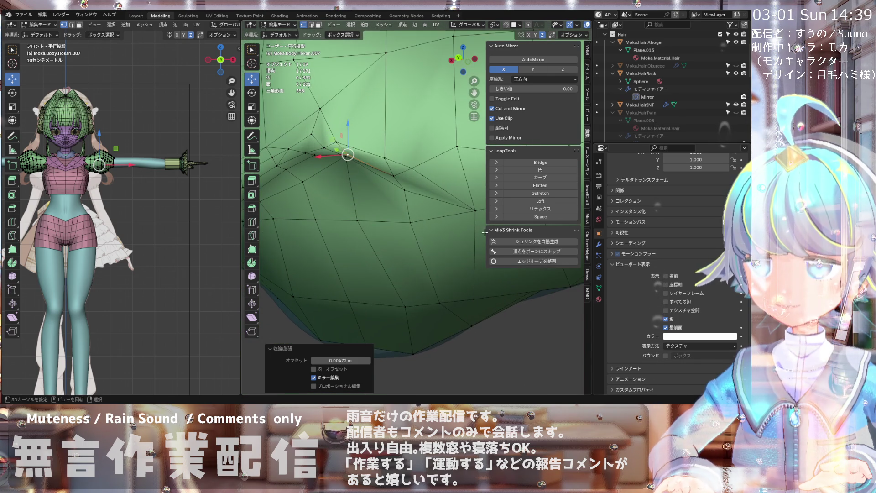
mouse_move(568, 311)
middle_mouse_down()
mouse_move(342, 146)
mouse_move(335, 157)
middle_mouse_up()
left_click(311, 135, "shift")
left_click(396, 167, "shift")
mouse_move(395, 167)
middle_mouse_down()
mouse_move(384, 283)
mouse_move(374, 266)
middle_mouse_up()
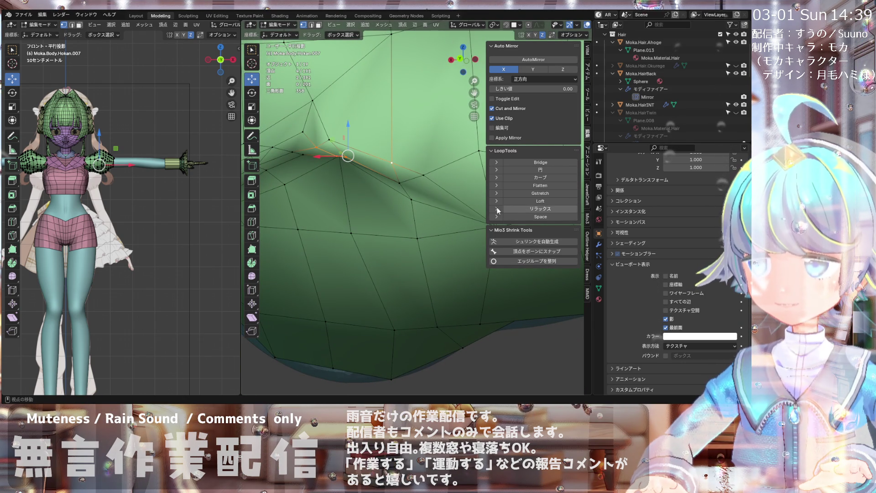
key("alt+a")
mouse_move(365, 165)
middle_mouse_down()
mouse_move(378, 112)
mouse_move(382, 174)
middle_mouse_up()
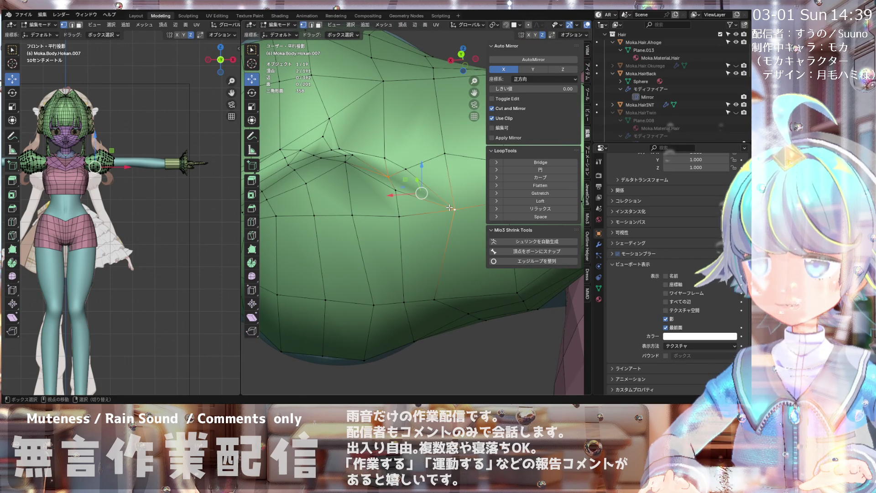
key("j")
mouse_move(449, 207)
middle_mouse_down()
mouse_move(391, 240)
mouse_move(359, 160)
mouse_move(369, 169)
mouse_move(385, 161)
middle_mouse_up()
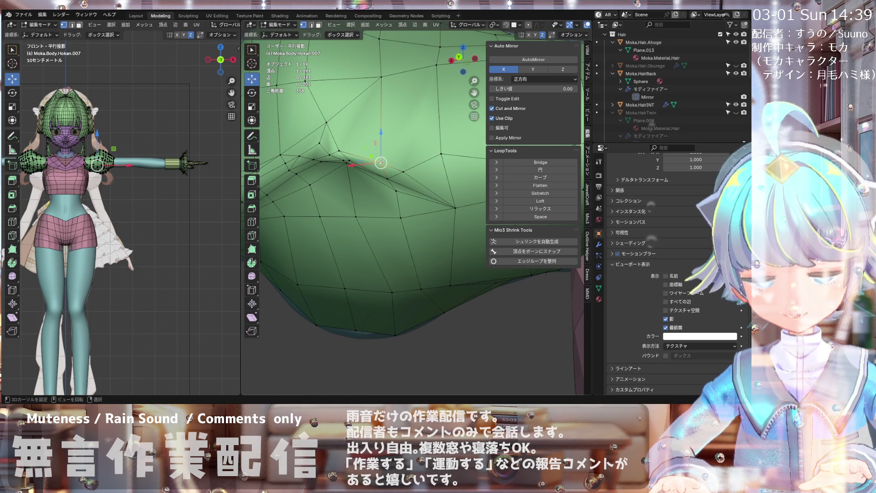
- Slide a vertex along its edge and push a neighbouring rim vertex outward
key("shift+v")
left_click(365, 159)
middle_click_drag(365, 159, 347, 159)
left_click(348, 164)
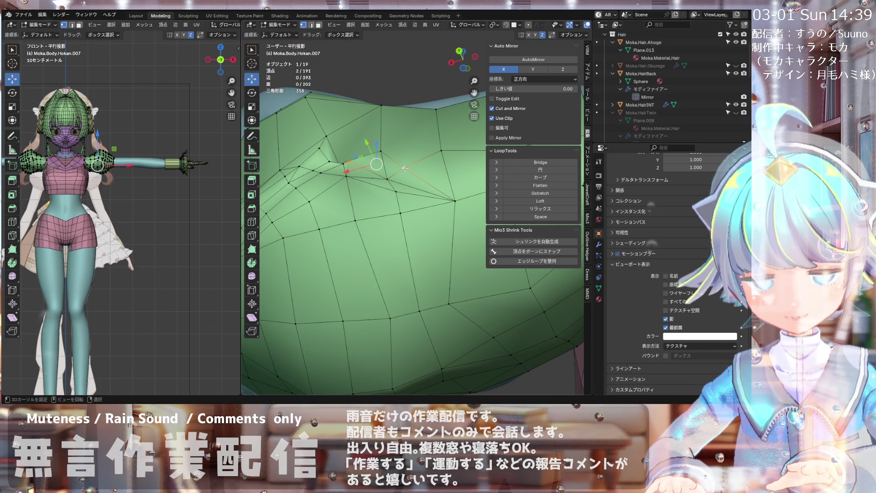
mouse_move(397, 171)
middle_mouse_down()
mouse_move(386, 168)
mouse_move(375, 195)
middle_mouse_up()
key("alt+s")
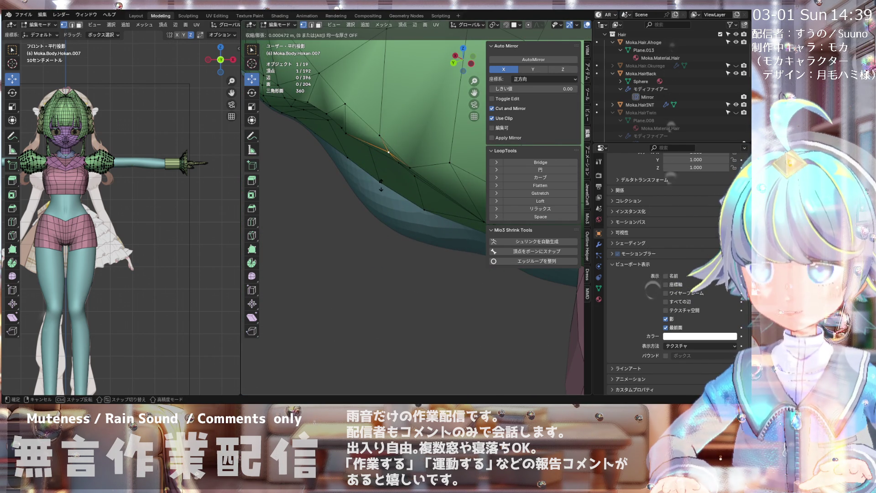
left_click(381, 181)
- Move a nearby vertex, try LoopTools Relax on the selection, then undo it
mouse_move(383, 152)
middle_mouse_down()
mouse_move(373, 107)
mouse_move(366, 152)
mouse_move(378, 102)
mouse_move(343, 153)
middle_mouse_up()
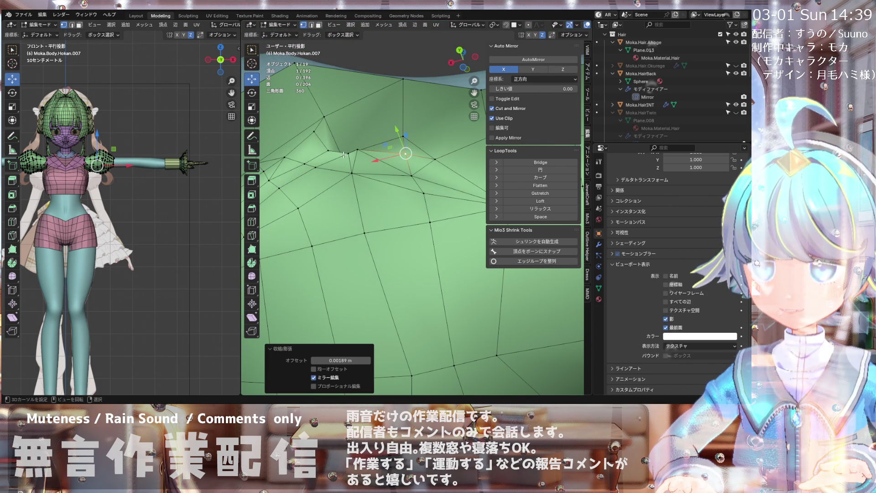
left_click(346, 154)
key("g")
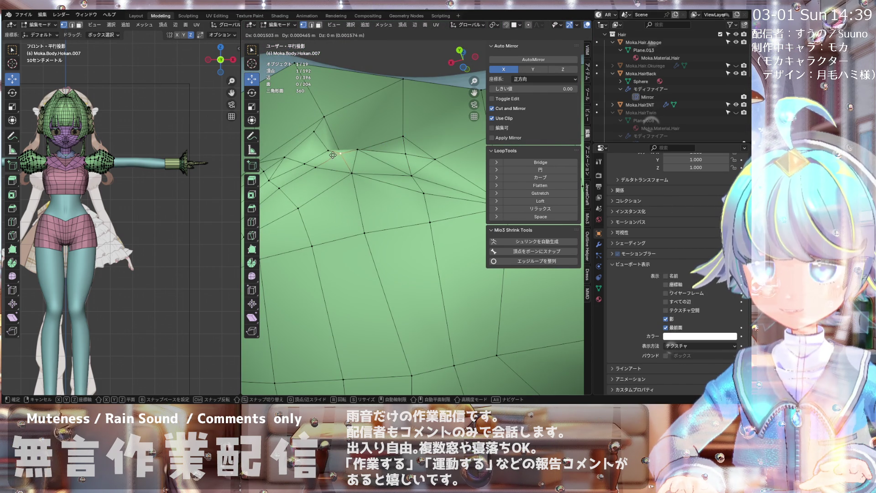
left_click(333, 156)
mouse_move(334, 155)
middle_mouse_down()
mouse_move(391, 134)
mouse_move(322, 222)
mouse_move(360, 161)
mouse_move(344, 223)
middle_mouse_up()
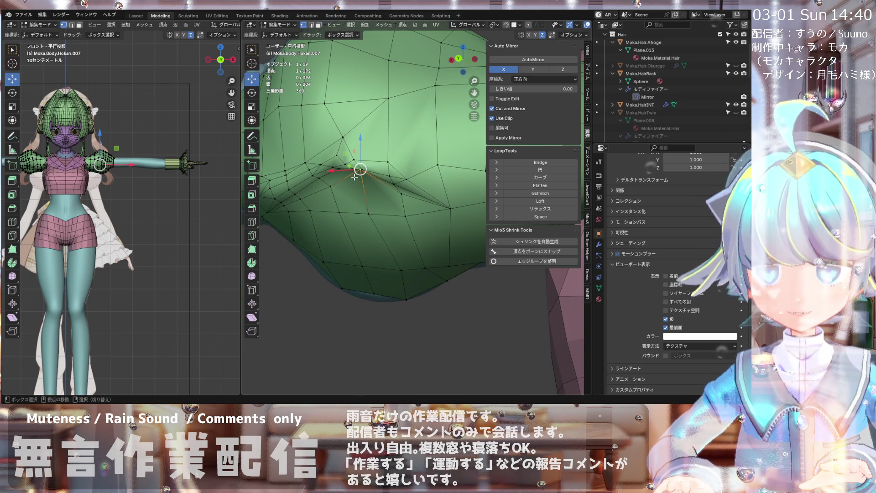
left_click(527, 209)
mouse_move(405, 120)
middle_mouse_down()
mouse_move(400, 101)
mouse_move(390, 152)
middle_mouse_up()
key("ctrl+z")
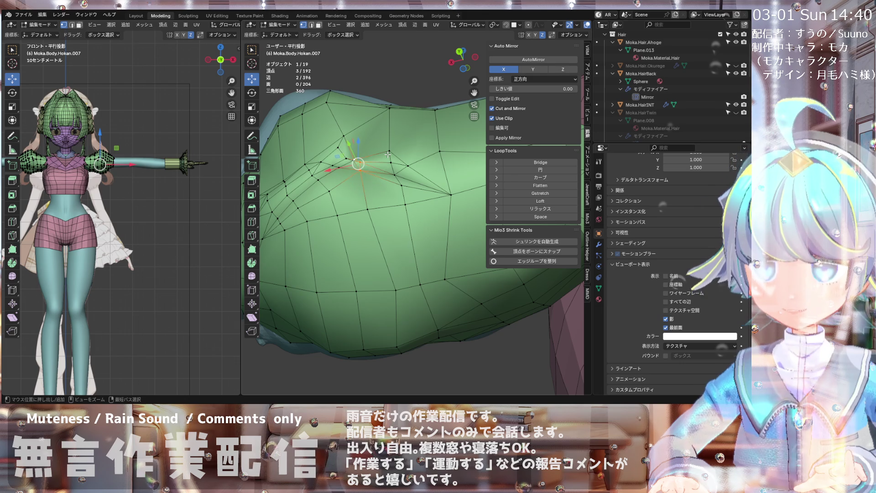
- Turn off In Front so the sleeve draws behind the body again
scroll(368, 153, "up", 3)
mouse_move(368, 154)
middle_mouse_down()
mouse_move(348, 201)
mouse_move(351, 179)
middle_mouse_up()
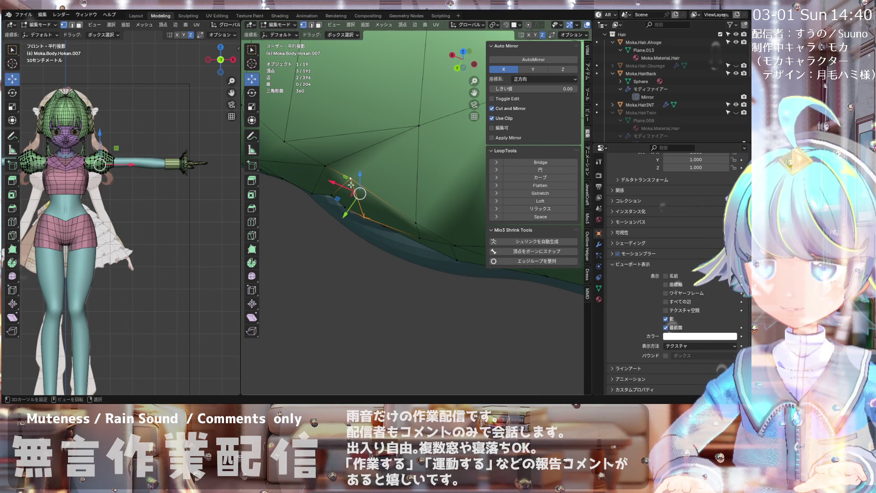
left_click(666, 327)
mouse_move(365, 182)
middle_mouse_down()
mouse_move(371, 133)
mouse_move(577, 48)
middle_mouse_up()
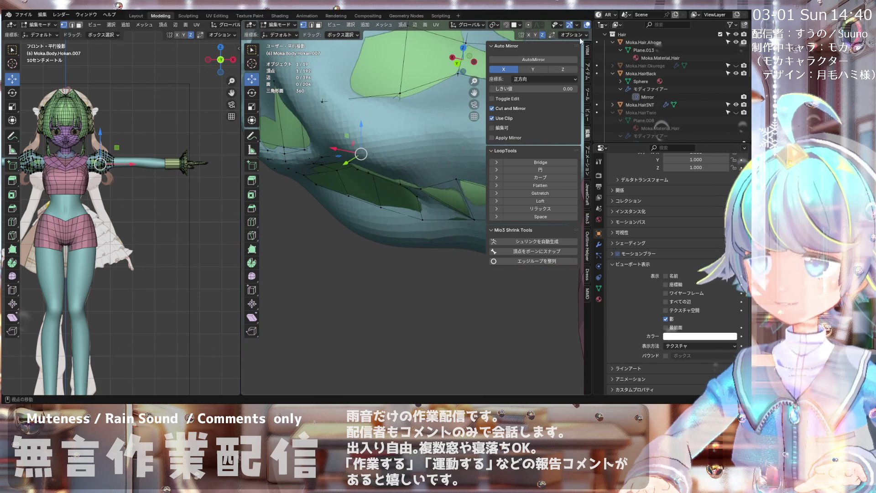
- Turn on see-through display and move a sleeve vertex twice along the Y axis
scroll(557, 26, "down", 3)
left_click(543, 26)
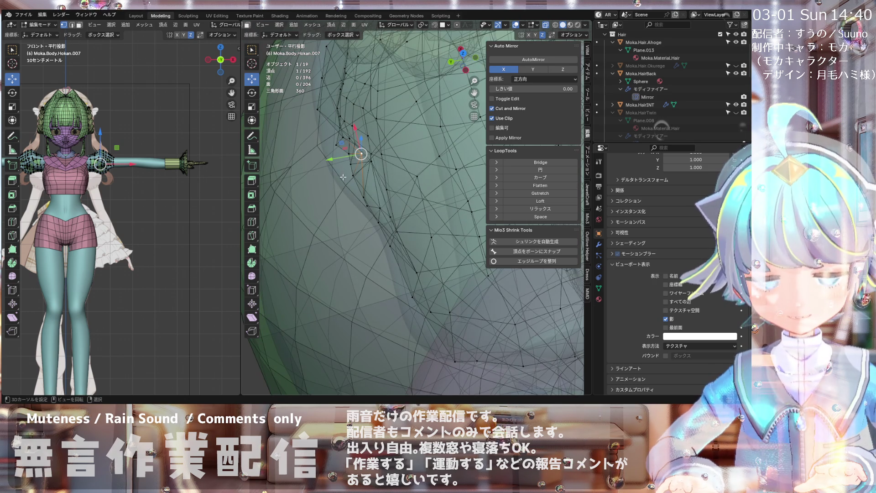
key("g")
key("y")
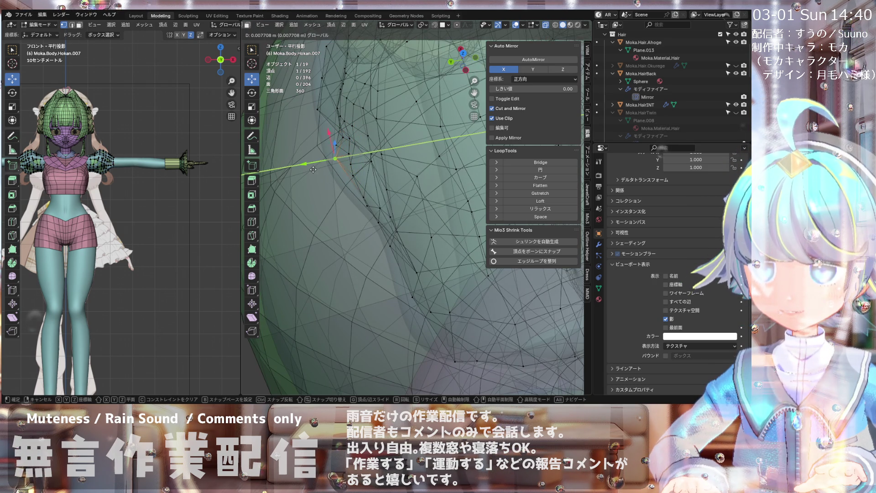
left_click(313, 170)
middle_click_drag(314, 171, 380, 108)
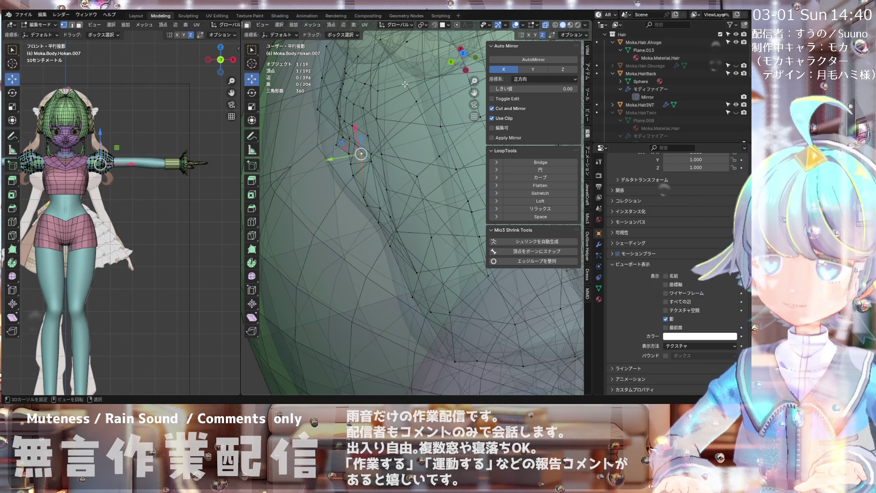
key("g")
key("y")
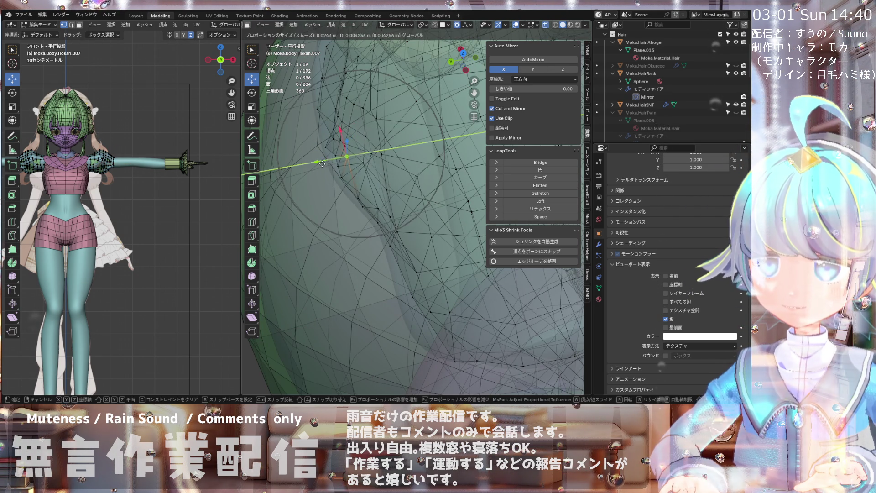
left_click(299, 170)
mouse_move(323, 160)
middle_mouse_down()
mouse_move(332, 141)
mouse_move(320, 218)
mouse_move(308, 94)
mouse_move(337, 139)
mouse_move(358, 130)
middle_mouse_up()
- Move a vertex along Y, then raise a shoulder vertex along Z
left_click(364, 124)
left_click_drag(347, 125, 328, 120)
mouse_move(329, 120)
middle_mouse_down()
mouse_move(378, 70)
mouse_move(404, 110)
mouse_move(361, 164)
middle_mouse_up()
middle_click_drag(376, 111, 256, 160)
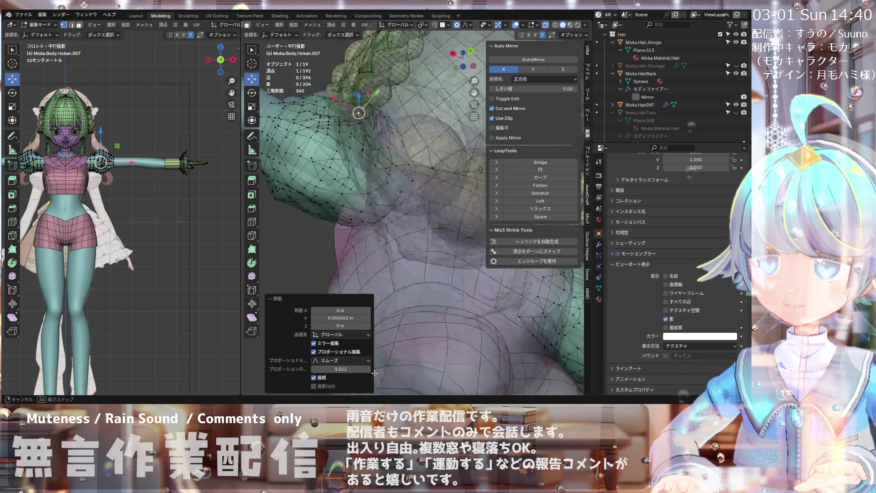
middle_click_drag(340, 183, 325, 103)
left_click(324, 97)
left_click_drag(325, 91, 346, 79)
key("z")
mouse_move(345, 80)
middle_mouse_down()
mouse_move(294, 144)
mouse_move(292, 87)
middle_mouse_up()
- Slide a vertex near the neck down its edge by factor 0.352
left_click(344, 81)
mouse_move(344, 81)
middle_mouse_down()
mouse_move(341, 116)
mouse_move(321, 134)
middle_mouse_up()
key("g")
key("g")
left_click(348, 110)
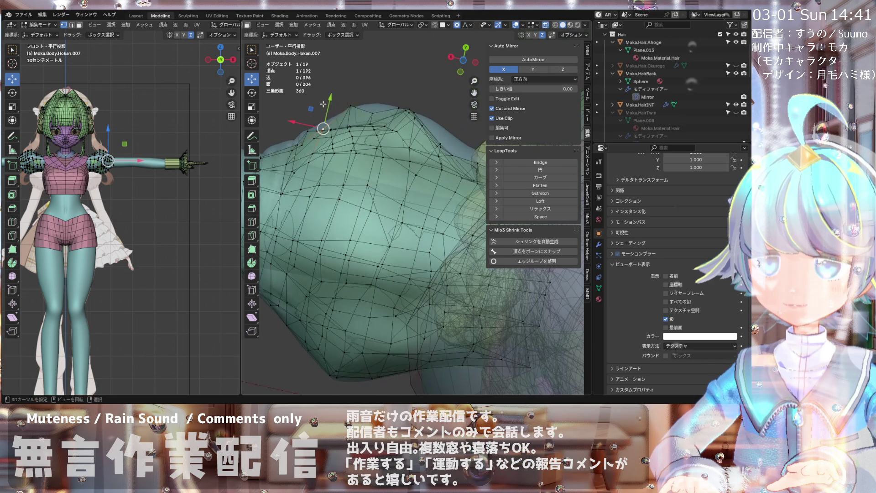
- Shift a shoulder vertex 0.00442 m along Y using the gizmo arrow
left_click_drag(321, 134, 317, 143)
mouse_move(317, 143)
middle_mouse_down()
mouse_move(351, 200)
mouse_move(285, 187)
mouse_move(336, 191)
mouse_move(344, 211)
mouse_move(355, 134)
mouse_move(352, 141)
mouse_move(389, 115)
mouse_move(357, 166)
middle_mouse_up()
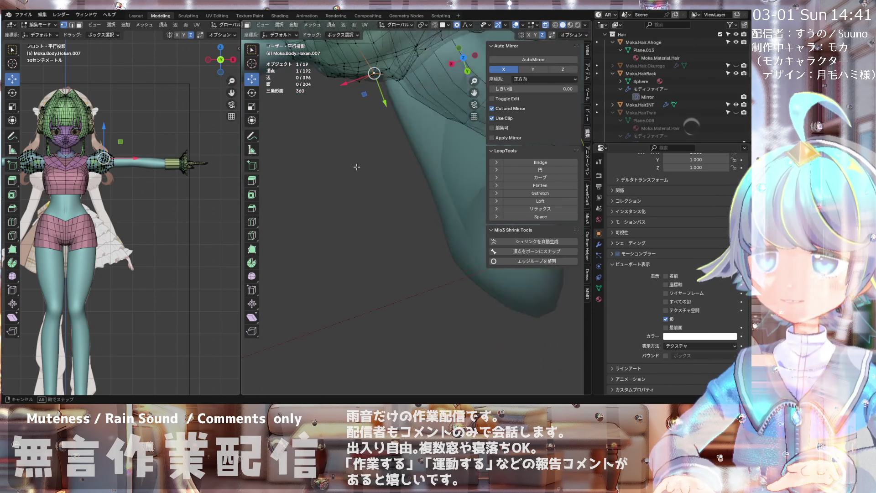
left_click_drag(383, 103, 385, 114)
mouse_move(384, 114)
middle_mouse_down()
mouse_move(405, 392)
mouse_move(388, 101)
mouse_move(398, 70)
middle_mouse_up()
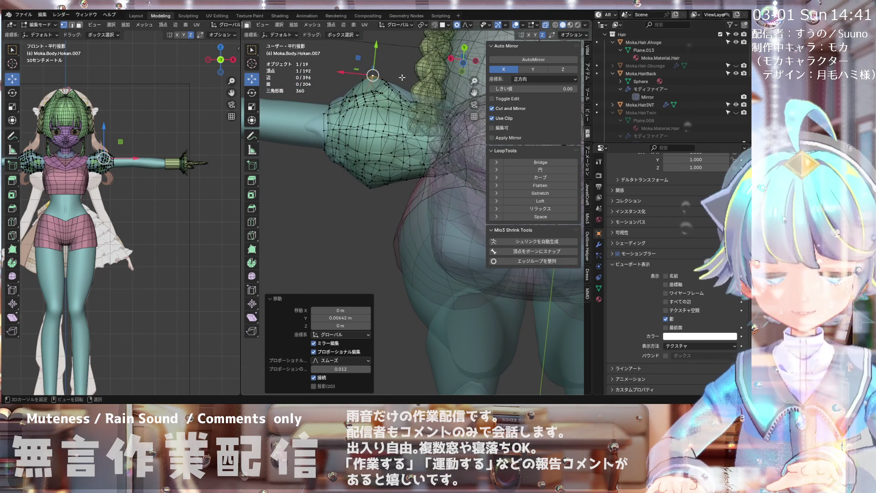
- Inspect the puffed sleeve from the front, right side and back views
key("KP_1")
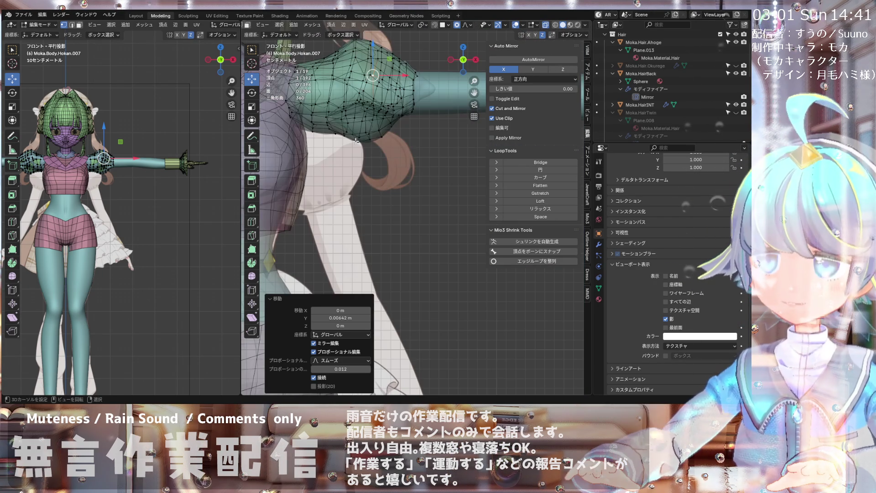
key("KP_3")
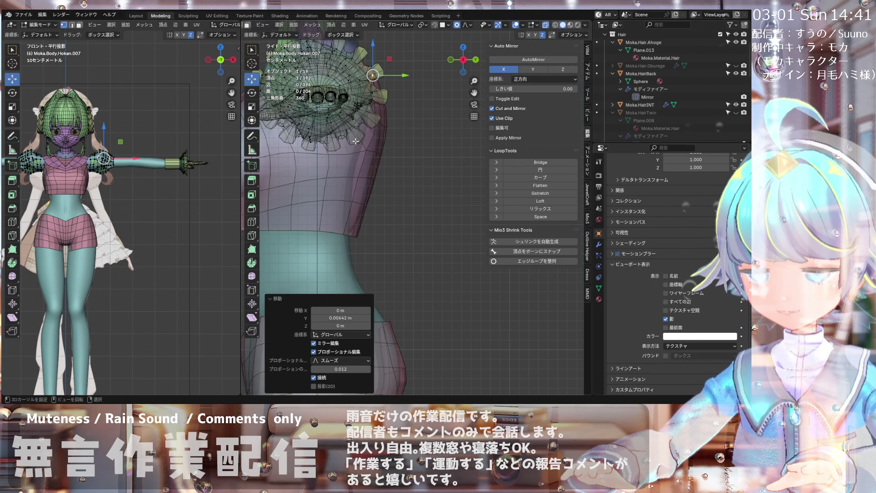
key("ctrl+KP_1")
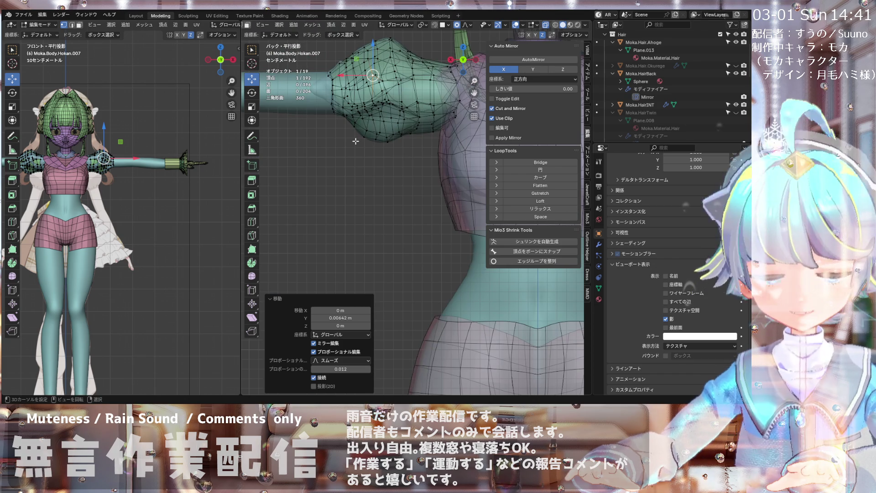
middle_click_drag(356, 141, 323, 181)
mouse_move(404, 106)
middle_mouse_down("shift")
mouse_move(363, 130)
mouse_move(333, 134)
middle_mouse_up("shift")
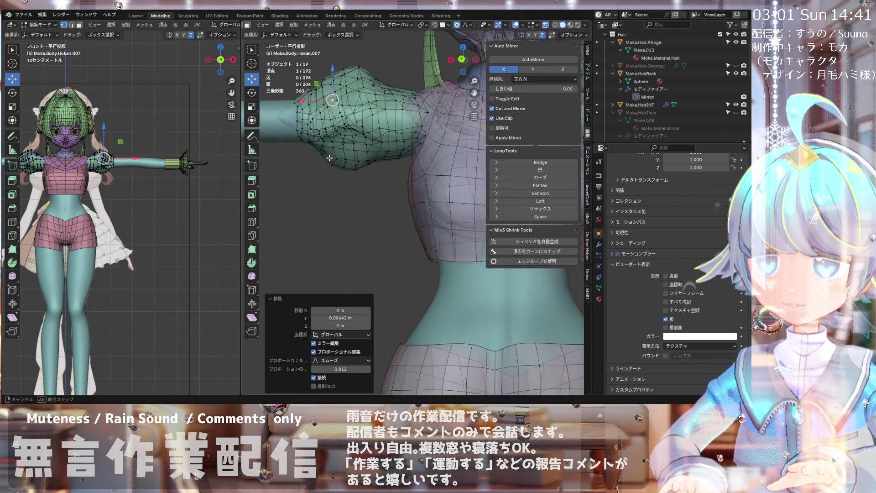
mouse_move(338, 130)
middle_mouse_down()
mouse_move(364, 85)
mouse_move(359, 121)
mouse_move(369, 147)
mouse_move(325, 163)
middle_mouse_up()
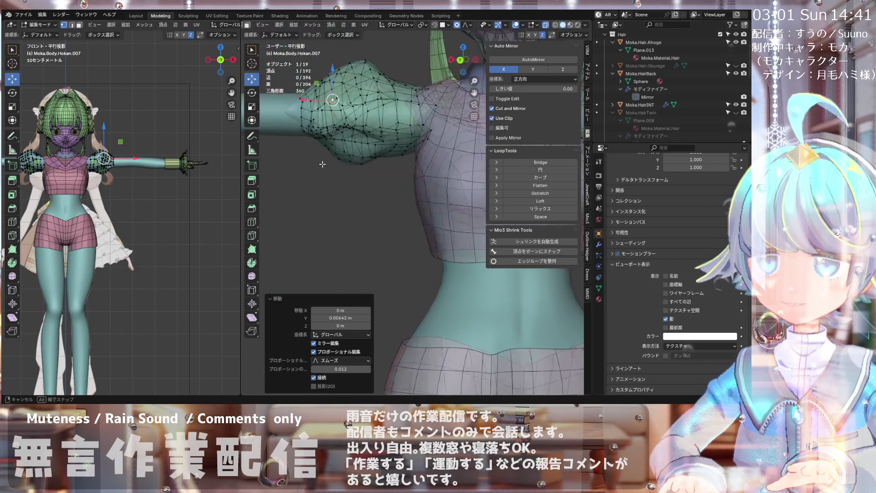
middle_click_drag(326, 197, 330, 135)
mouse_move(351, 96)
middle_mouse_down()
mouse_move(356, 123)
mouse_move(365, 86)
mouse_move(389, 64)
mouse_move(373, 138)
mouse_move(383, 118)
middle_mouse_up()
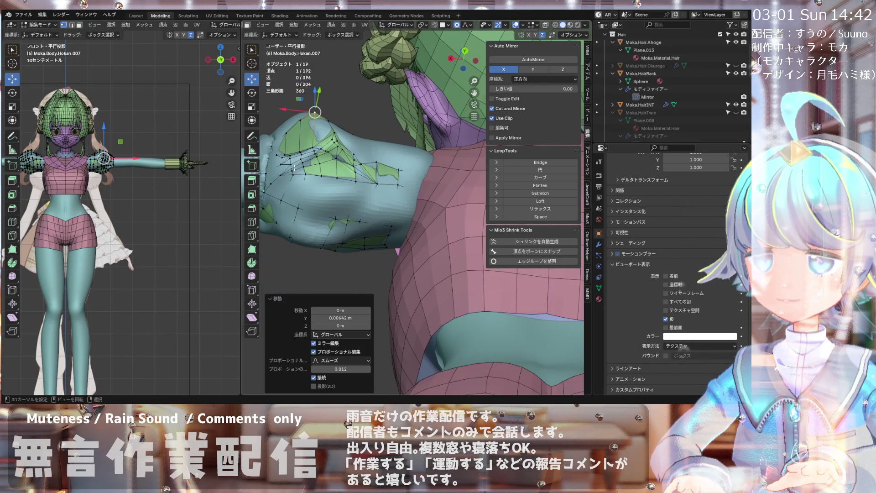
- Zoom in on the shoulder and move one vertex on the green shoulder faces
middle_click_drag(327, 198, 315, 170)
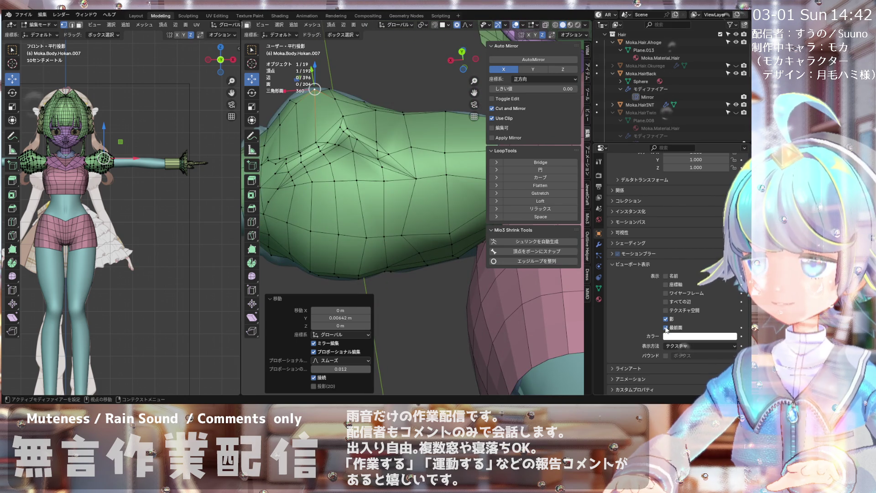
mouse_move(332, 206)
middle_mouse_down()
mouse_move(491, 264)
mouse_move(359, 228)
mouse_move(349, 181)
mouse_move(369, 207)
mouse_move(374, 156)
mouse_move(373, 174)
middle_mouse_up()
scroll(349, 181, "up", 5)
scroll(378, 176, "down", 3)
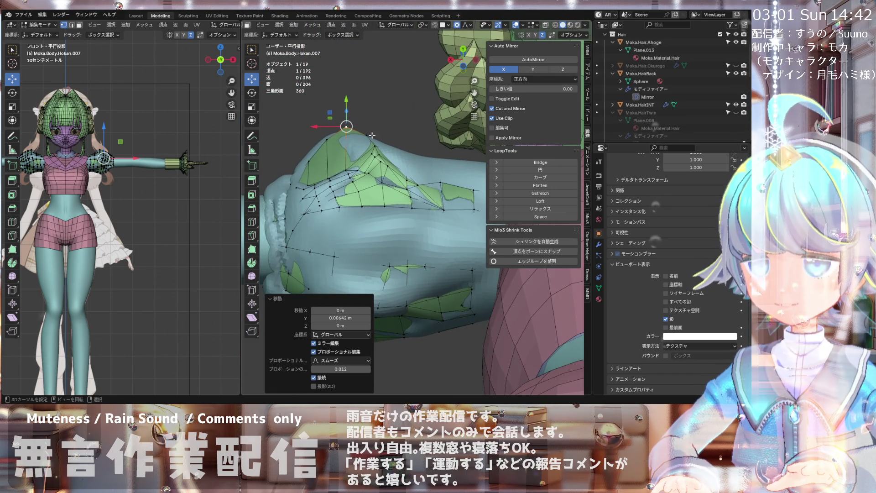
scroll(373, 174, "up", 3)
scroll(373, 173, "up", 3)
left_click(354, 174)
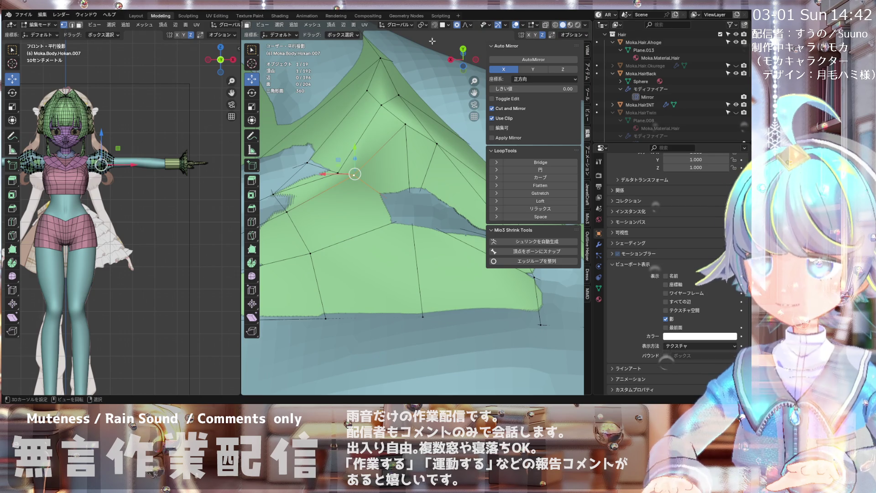
key("g")
left_click(323, 169)
- Drag several nearby shoulder vertices into place so the sleeve hugs the surface
middle_click_drag(323, 169, 397, 126)
mouse_move(397, 126)
left_mouse_down()
mouse_move(391, 136)
mouse_move(400, 173)
left_mouse_up()
left_click_drag(418, 136, 419, 139)
middle_click_drag(375, 123, 385, 189)
middle_click_drag(404, 134, 416, 137)
mouse_move(416, 137)
left_mouse_down()
mouse_move(366, 119)
mouse_move(400, 120)
left_mouse_up()
mouse_move(399, 120)
middle_mouse_down()
mouse_move(398, 113)
mouse_move(375, 127)
middle_mouse_up()
left_click_drag(374, 127, 374, 127)
mouse_move(374, 127)
middle_mouse_down()
mouse_move(340, 124)
mouse_move(376, 145)
middle_mouse_up()
- Select two vertices on the shoulder edge and orbit around to inspect the fit
scroll(379, 143, "up", 5)
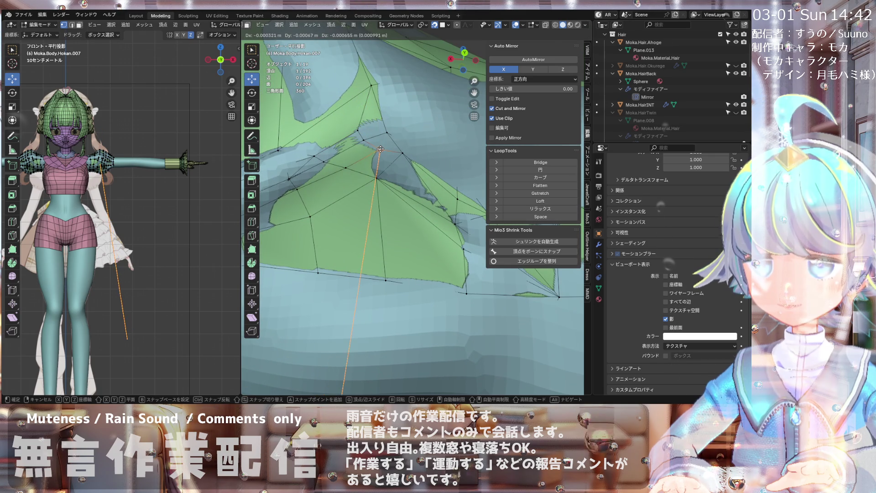
left_click_drag(380, 146, 381, 149)
left_click(385, 131, "shift")
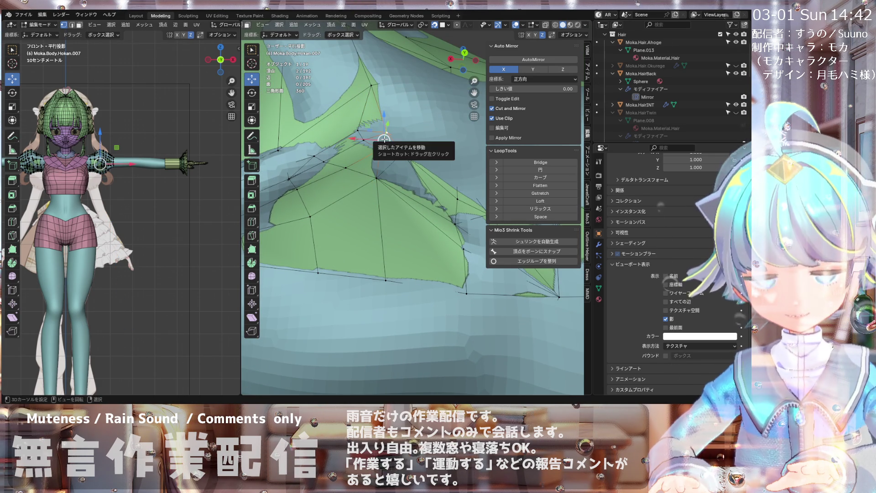
mouse_move(379, 149)
middle_mouse_down()
mouse_move(366, 162)
mouse_move(343, 150)
mouse_move(343, 114)
middle_mouse_up()
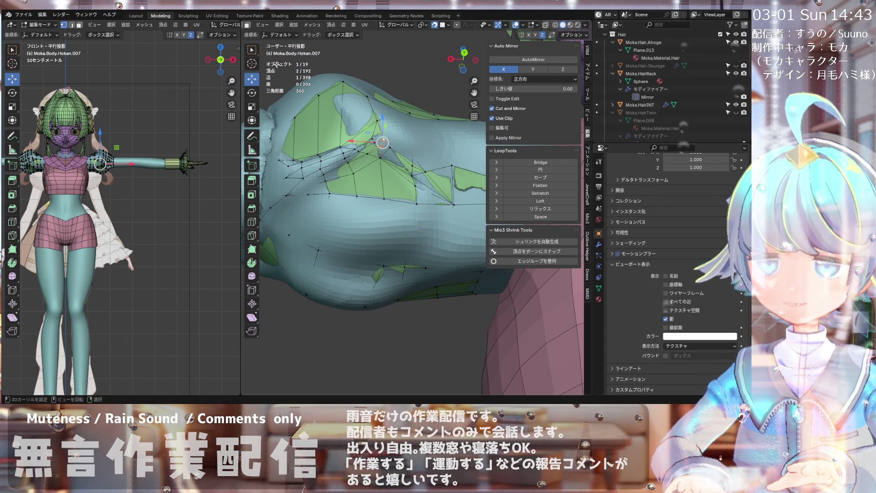
scroll(272, 29, "up", 3)
scroll(344, 160, "up", 3)
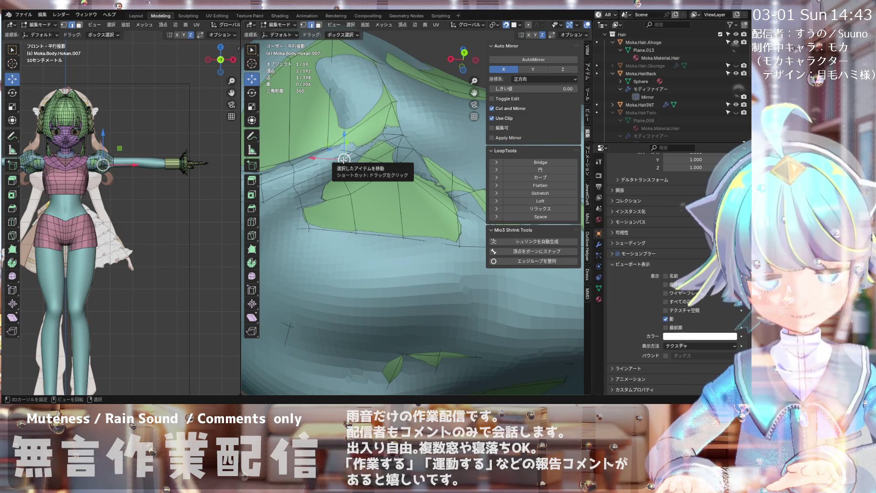
mouse_move(347, 182)
middle_mouse_down()
mouse_move(338, 184)
mouse_move(334, 167)
mouse_move(322, 179)
mouse_move(361, 116)
mouse_move(334, 187)
mouse_move(356, 171)
middle_mouse_up()
- Orbit around the sleeve from several angles, then settle on the straight back view
middle_click_drag(299, 205, 310, 225)
middle_click_drag(335, 195, 330, 185)
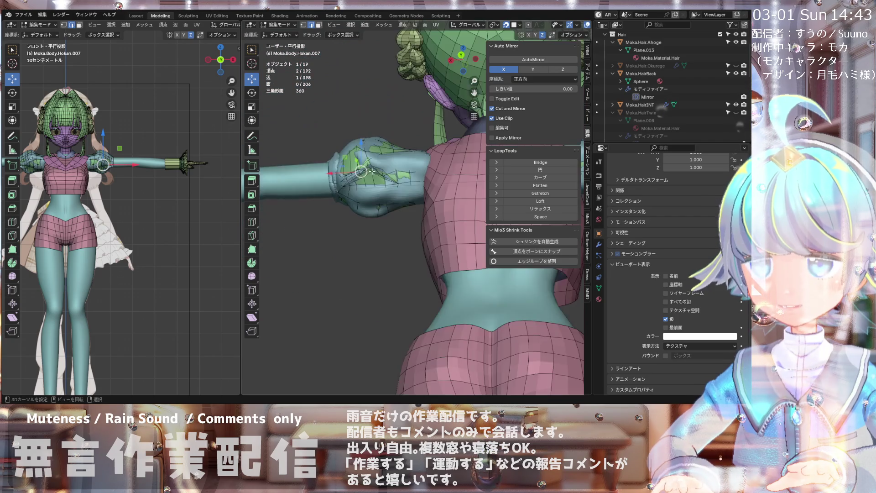
middle_click_drag(361, 168, 322, 194)
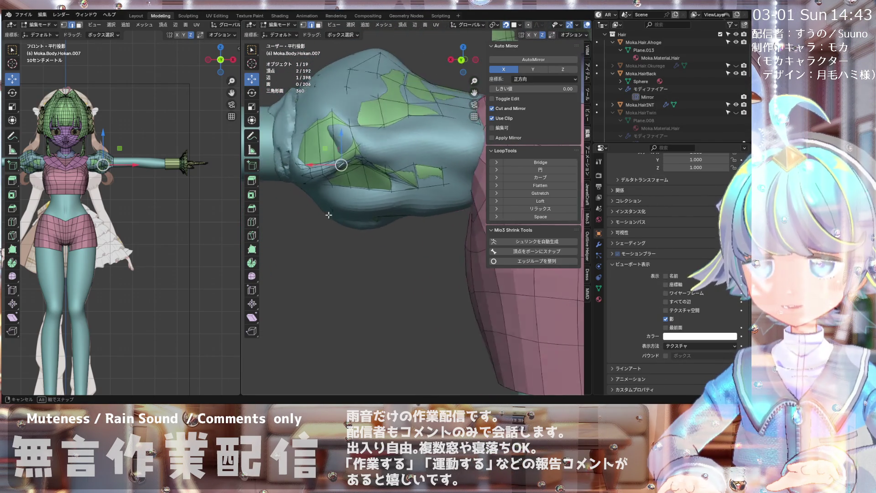
middle_click_drag(329, 192, 339, 167)
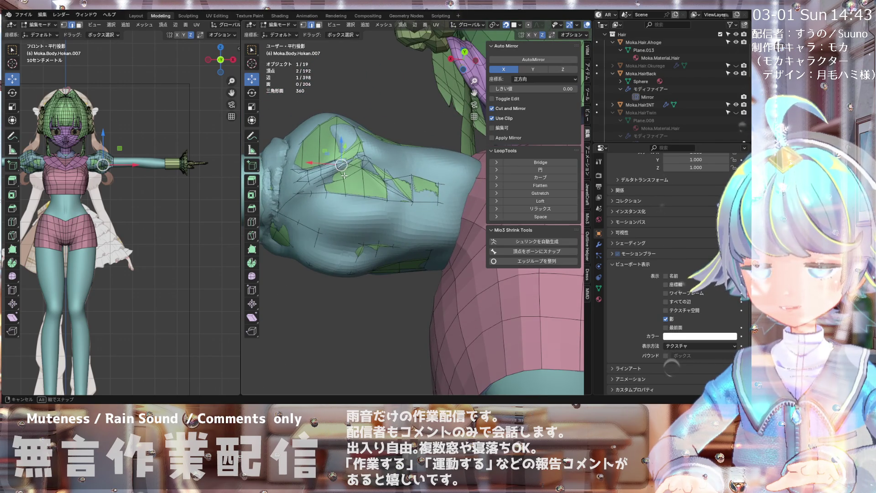
mouse_move(368, 189)
middle_mouse_down()
mouse_move(370, 198)
mouse_move(445, 176)
mouse_move(332, 133)
mouse_move(357, 205)
mouse_move(351, 254)
mouse_move(361, 271)
mouse_move(355, 237)
mouse_move(365, 215)
middle_mouse_up()
scroll(383, 182, "up", 3)
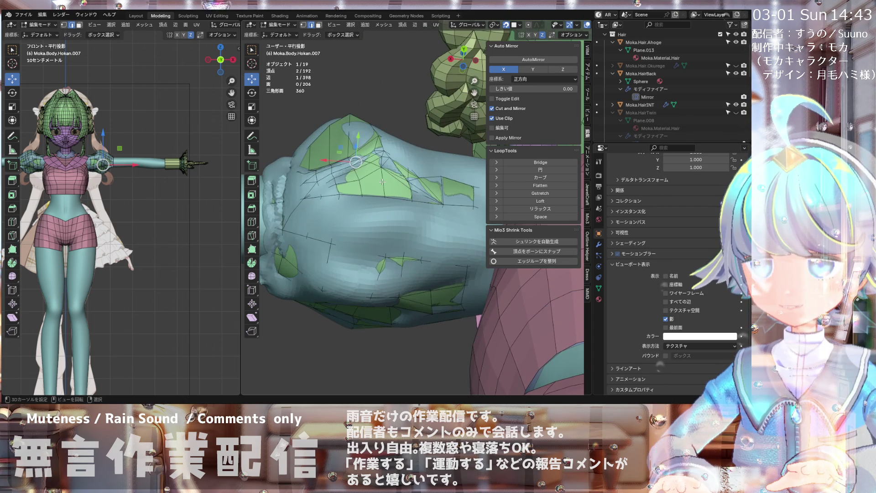
mouse_move(390, 163)
middle_mouse_down()
mouse_move(341, 213)
mouse_move(345, 256)
middle_mouse_up()
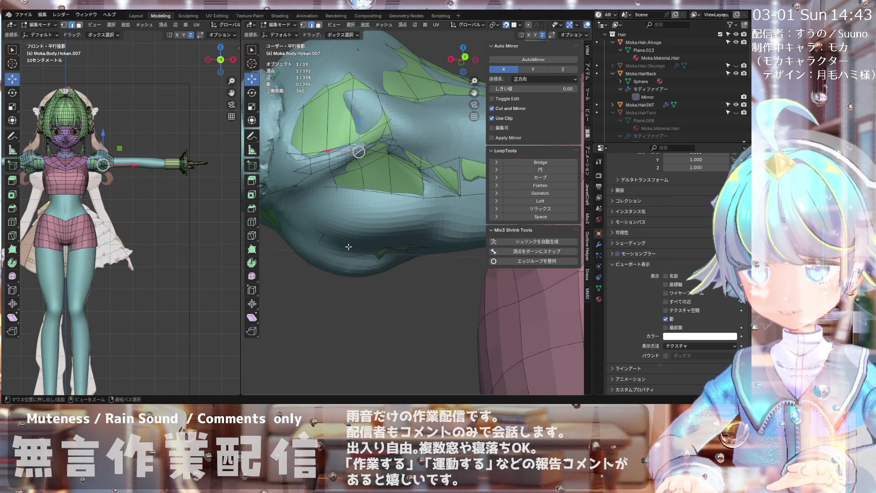
key("ctrl+KP_1")
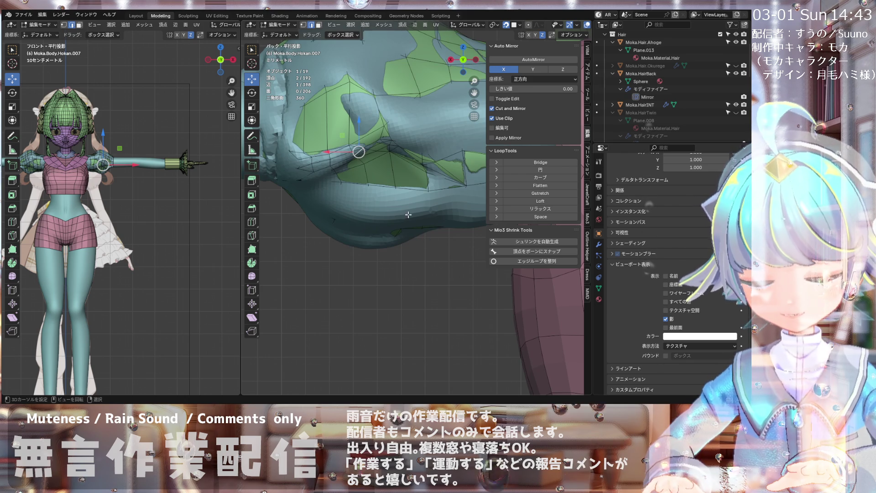
- Briefly show the sleeve mesh in front of the body, trying and cancelling a knife cut
left_click(665, 327)
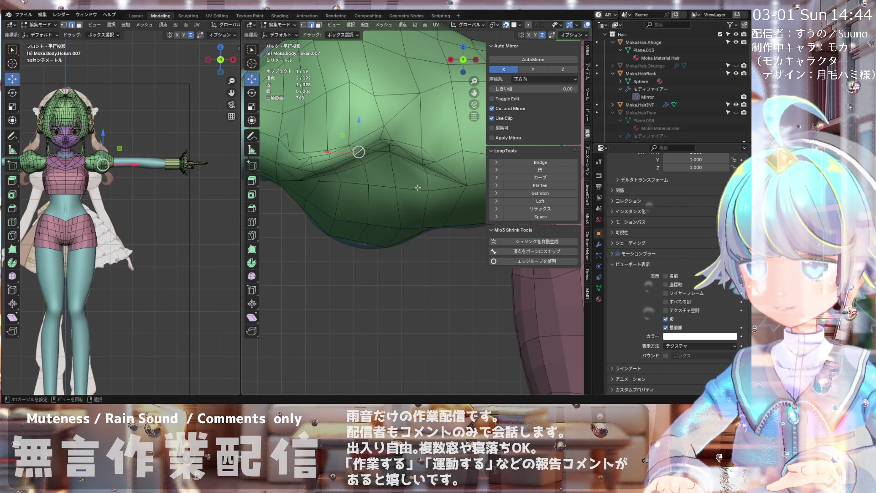
key("k")
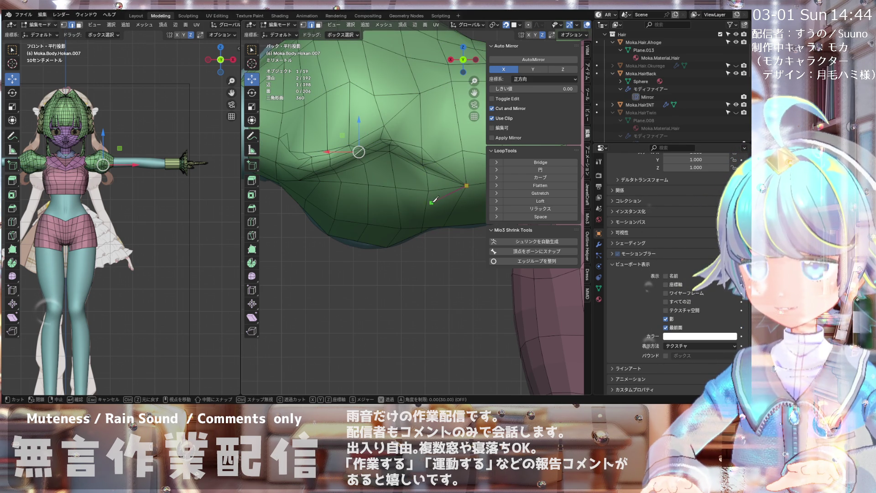
key("Escape")
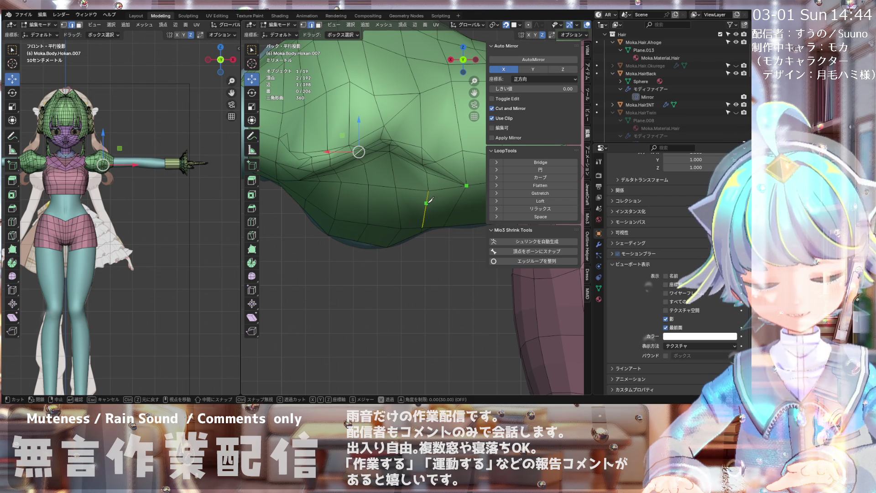
left_click(666, 327)
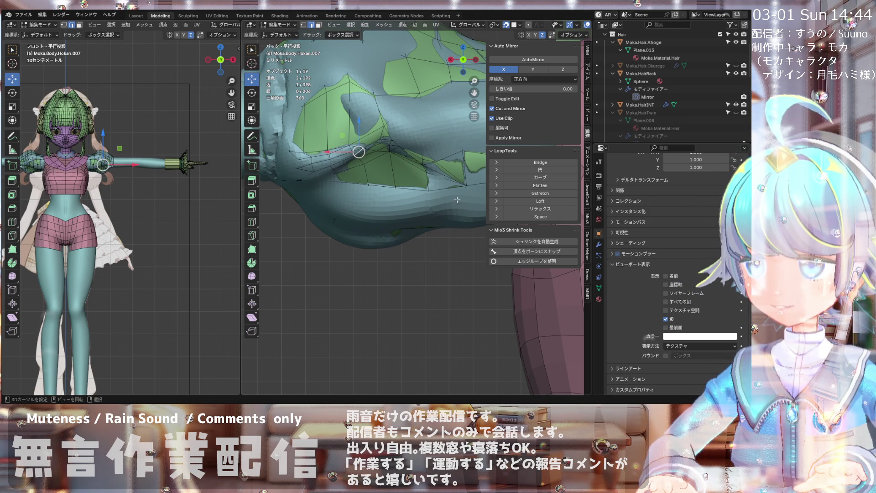
- Knife a five-point cut from a vertex along the sleeve's lower edge, then select its end vertex
left_click(467, 185)
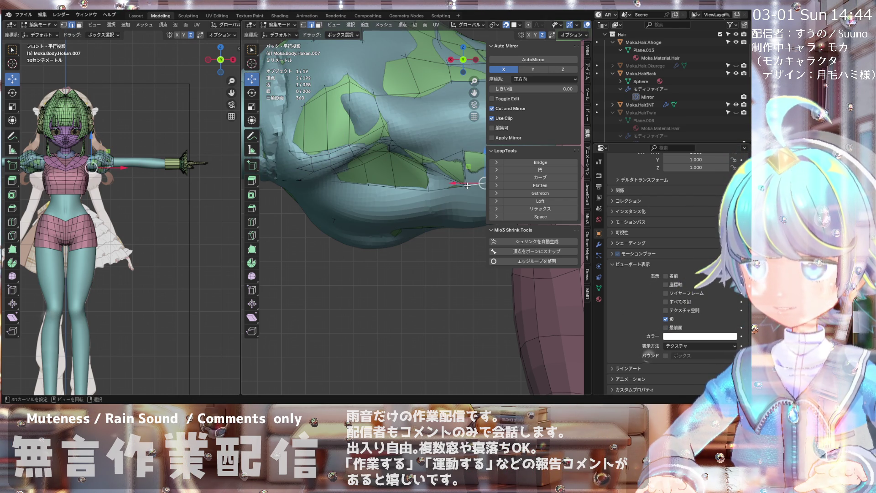
key("k")
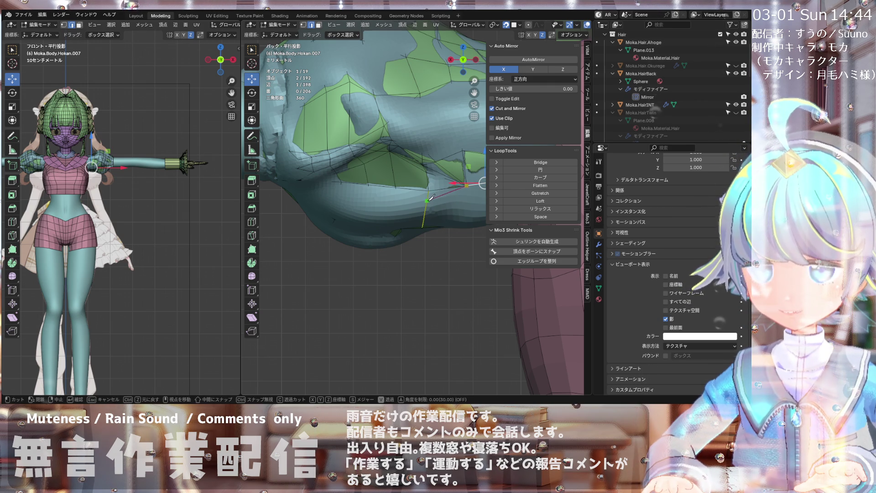
left_click(427, 199)
left_click(399, 206)
left_click(368, 205)
left_click(339, 196)
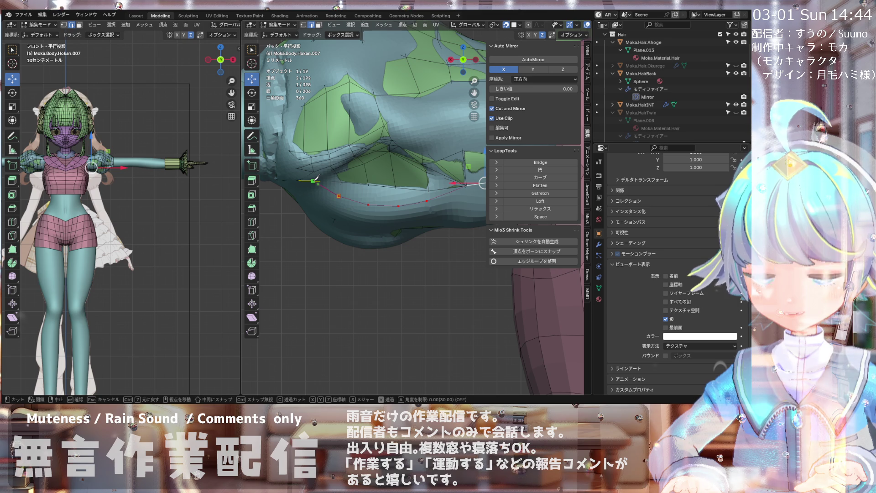
left_click(320, 180)
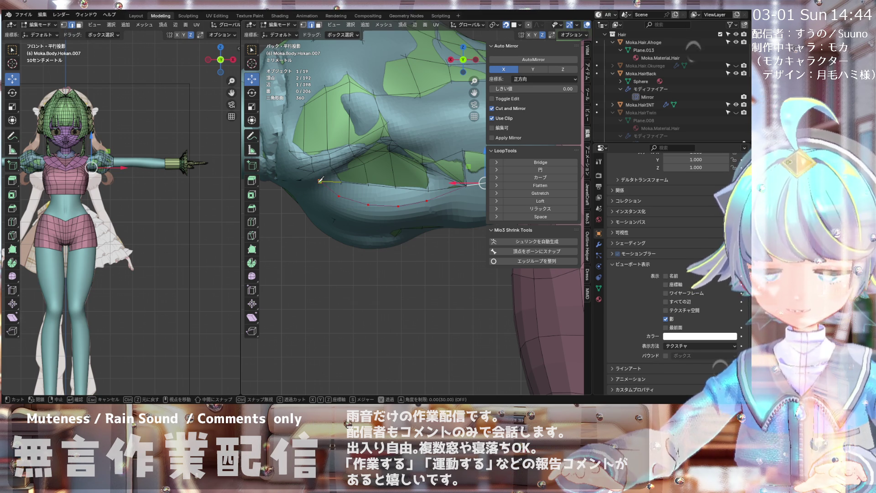
key("Return")
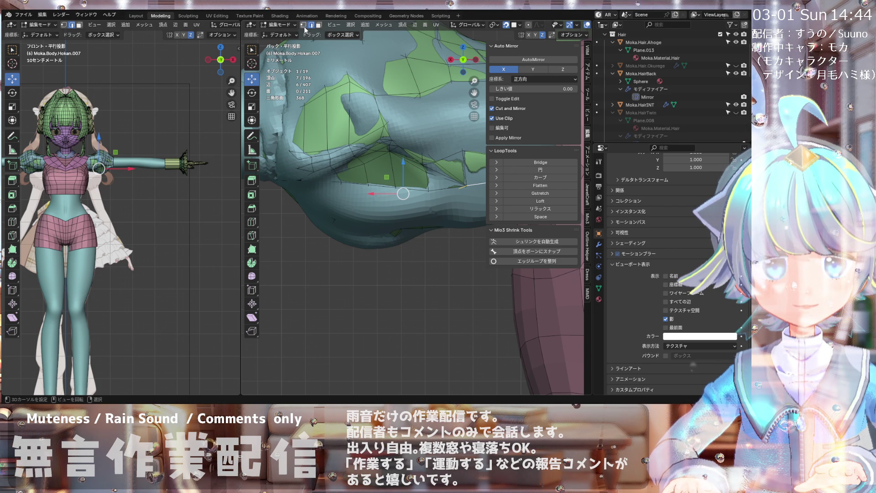
scroll(321, 179, "up", 2)
left_click(320, 179)
- Nudge the end vertex of the new cut, zoom in, and begin another knife cut in back view
key("g")
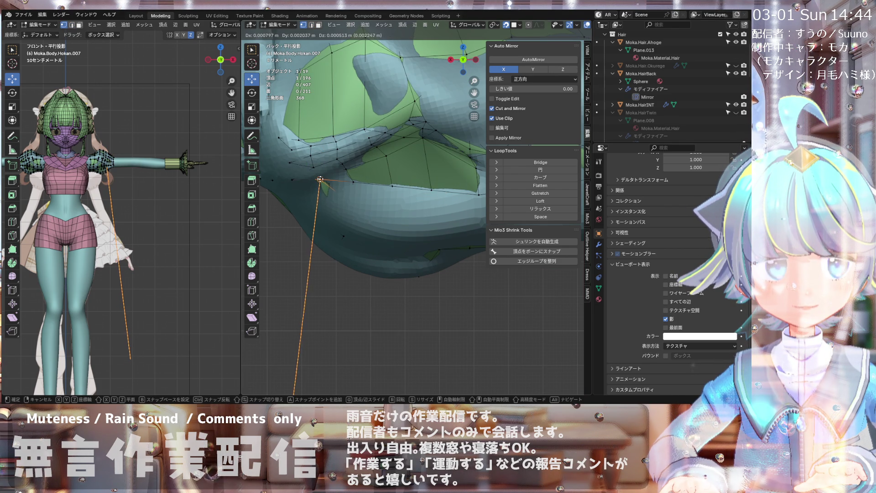
left_click(320, 179)
mouse_move(320, 179)
middle_mouse_down()
mouse_move(340, 194)
mouse_move(366, 168)
mouse_move(414, 179)
mouse_move(360, 194)
mouse_move(369, 187)
mouse_move(354, 186)
mouse_move(372, 166)
mouse_move(353, 150)
mouse_move(397, 158)
mouse_move(386, 163)
mouse_move(330, 125)
mouse_move(325, 151)
mouse_move(354, 166)
mouse_move(498, 157)
mouse_move(335, 157)
mouse_move(358, 151)
middle_mouse_up()
scroll(335, 157, "up", 2)
scroll(356, 152, "up", 3)
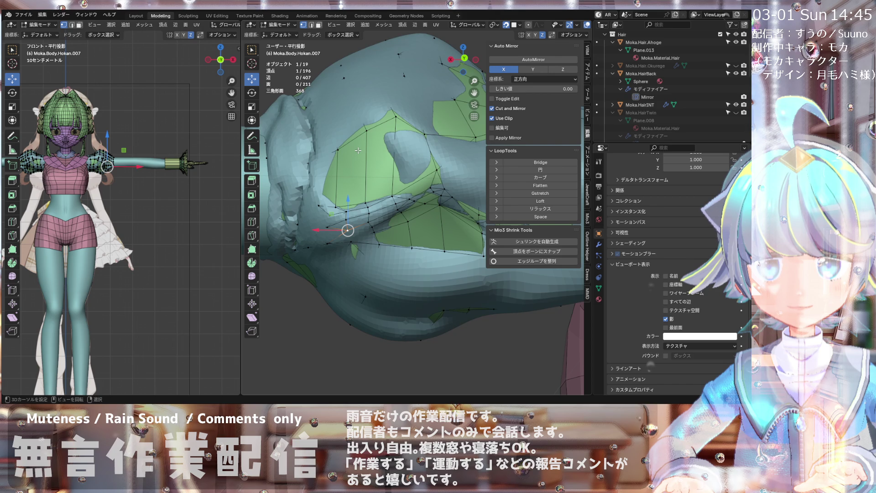
key("ctrl+KP_1")
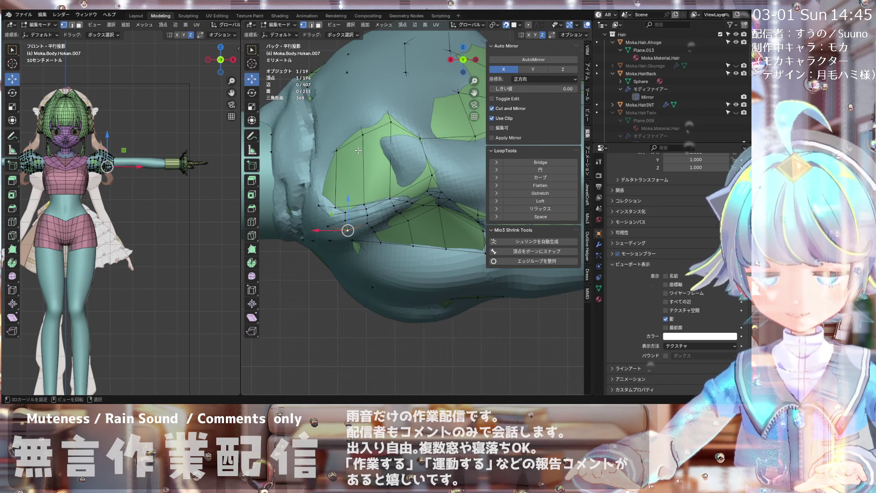
key("k")
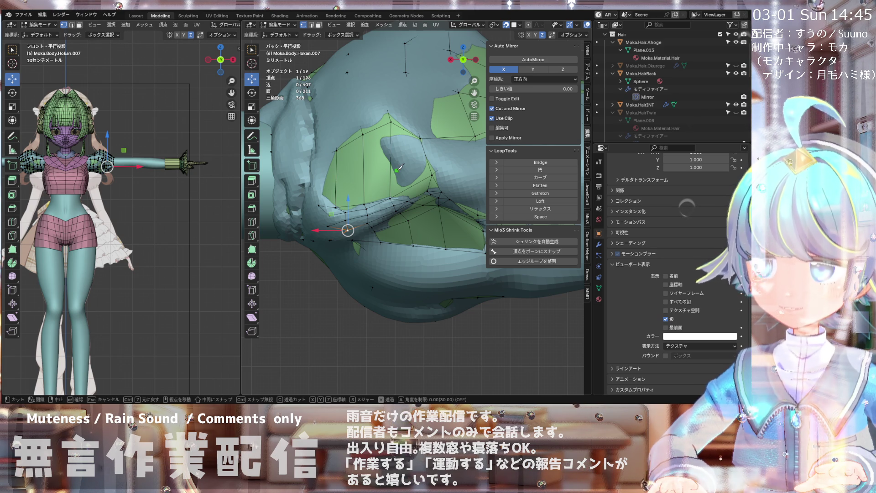
scroll(373, 157, "down", 5)
scroll(442, 185, "up", 1)
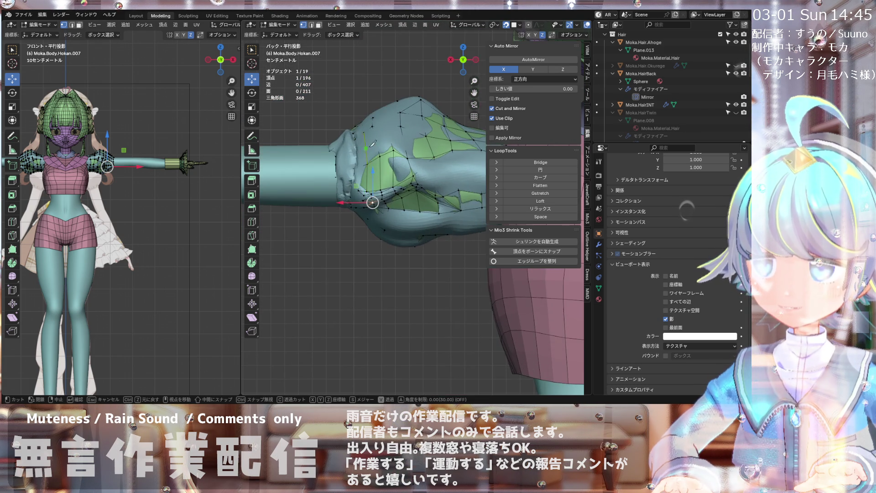
scroll(440, 185, "up", 4)
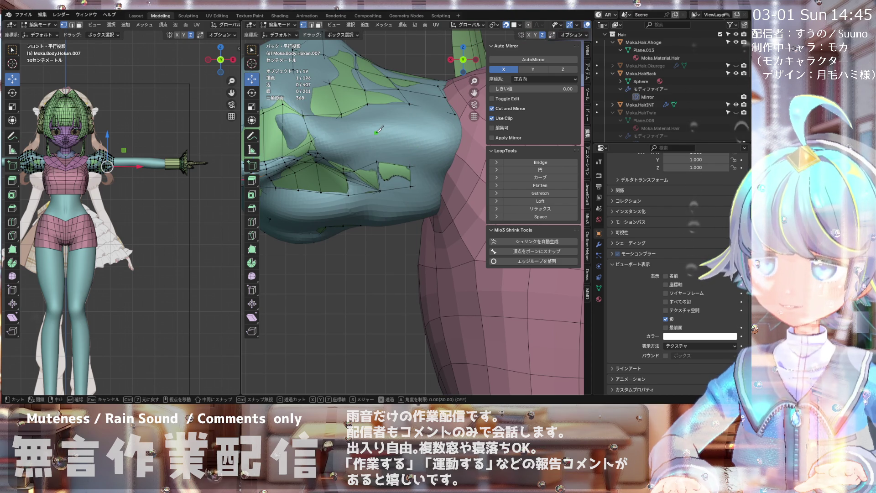
scroll(380, 127, "down", 2)
scroll(347, 109, "up", 5)
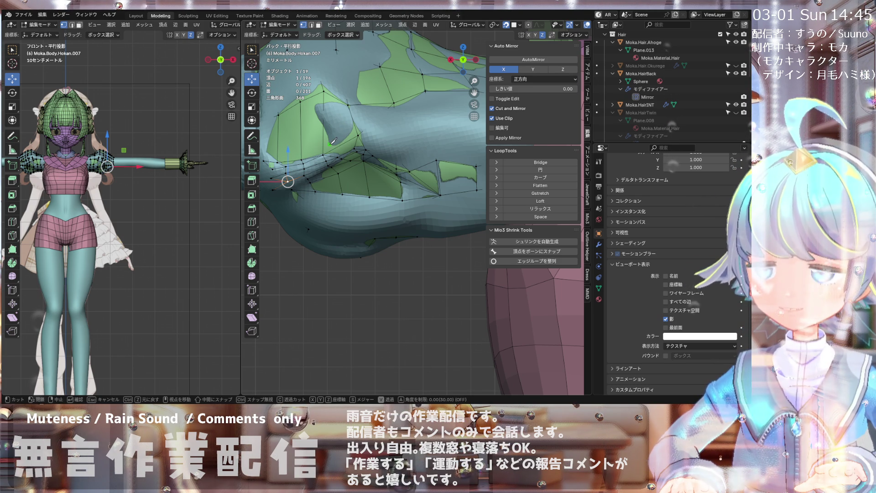
scroll(347, 137, "down", 2)
scroll(388, 131, "up", 3)
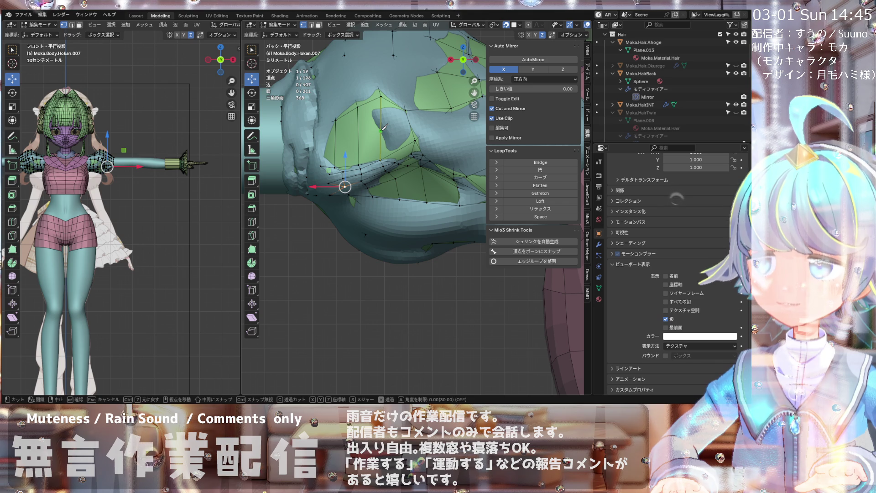
left_click(382, 129)
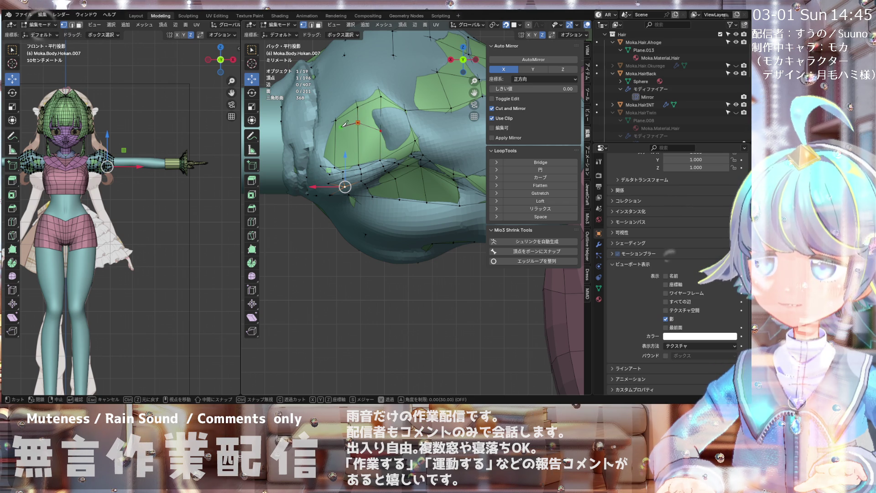
- Commit the cut across the sleeve panel and reposition its new vertex
left_click(337, 128)
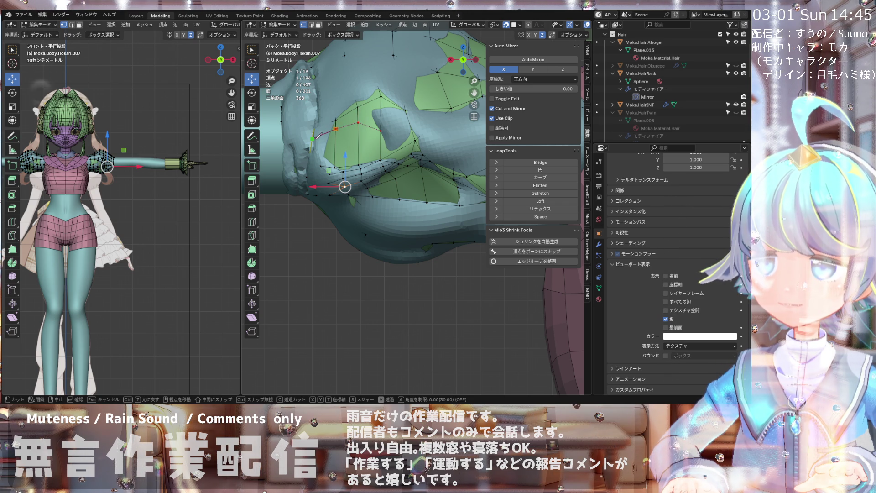
key("Return")
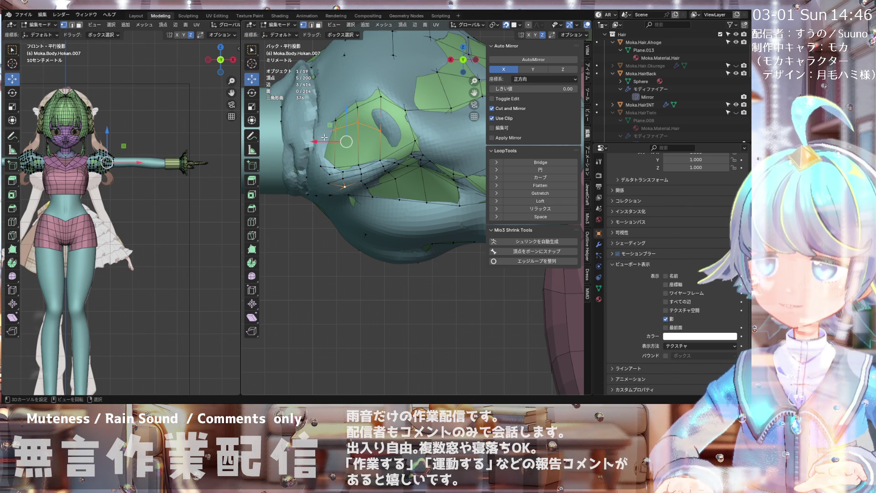
key("g")
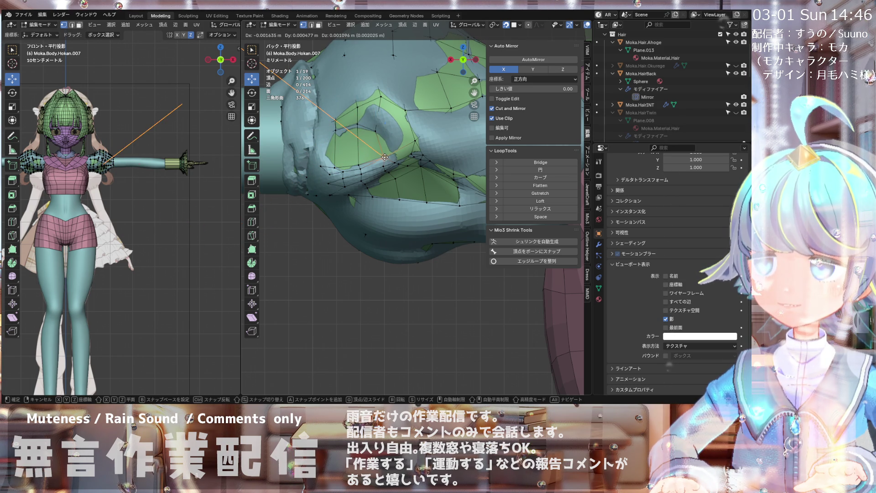
left_click(375, 131)
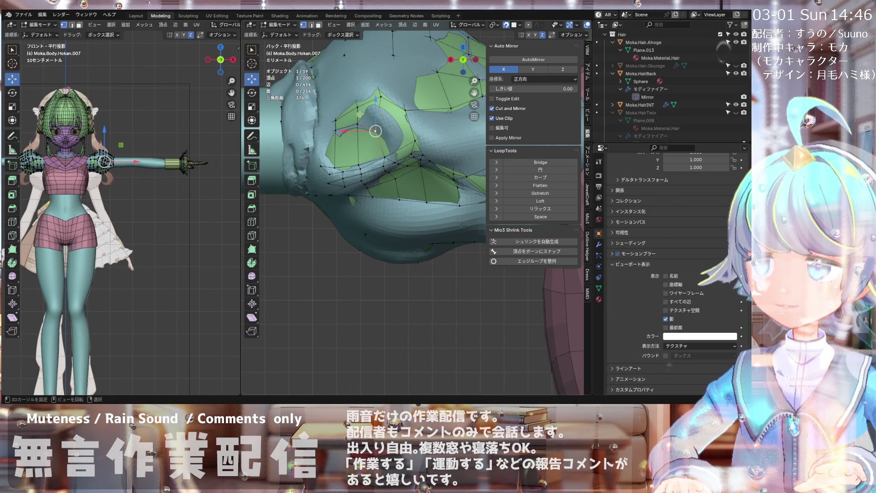
key("g")
left_click(356, 128)
key("g")
left_click(357, 127)
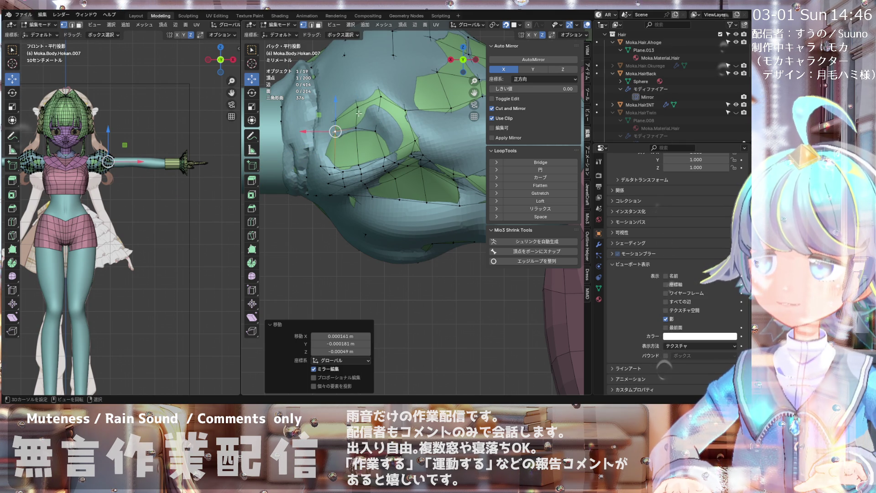
- Knife two more cuts across the upper sleeve panel down to a lower vertex
key("k")
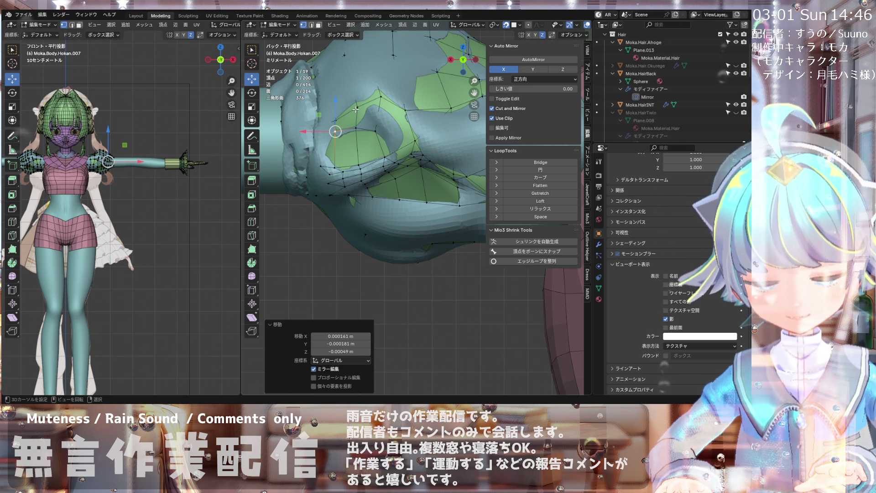
left_click(356, 107)
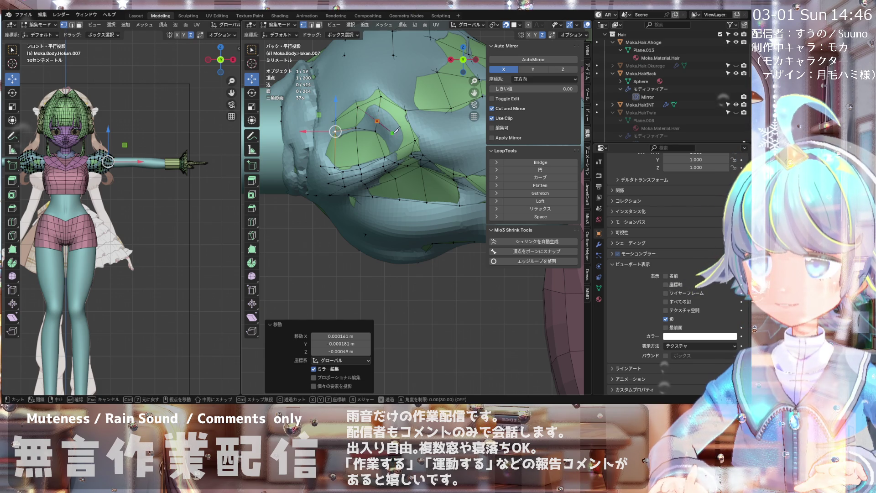
left_click(377, 119)
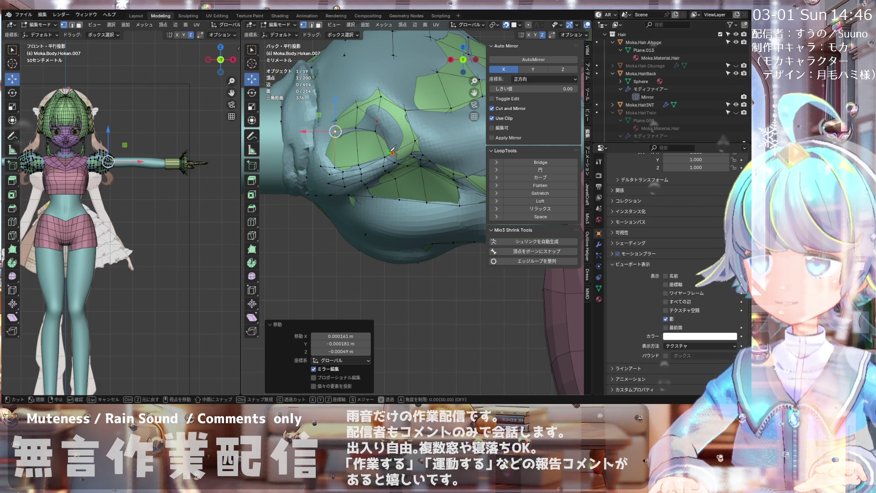
key("Return")
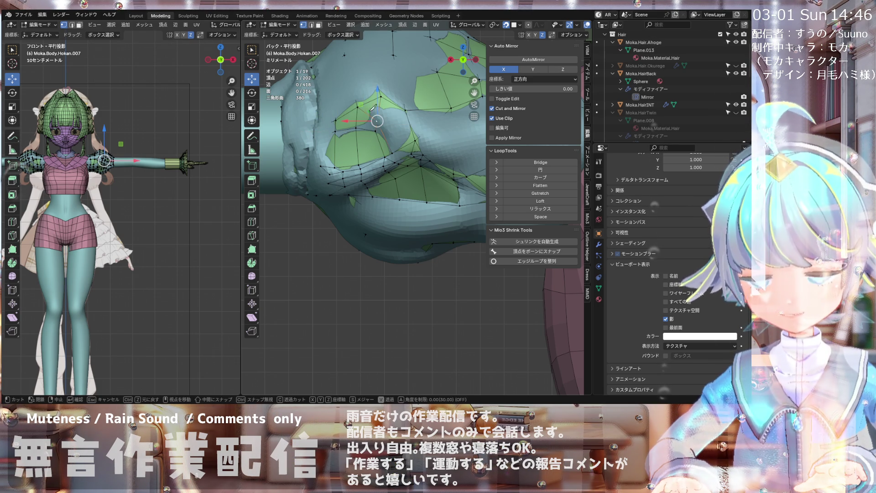
key("k")
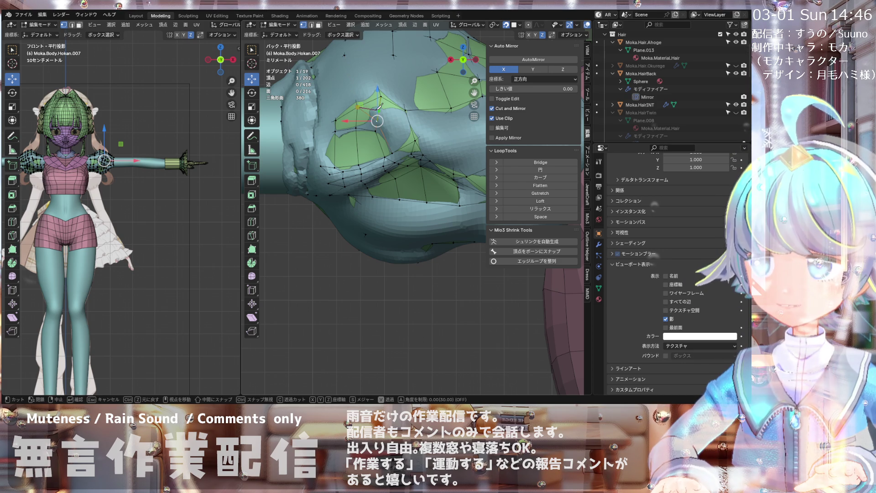
left_click(379, 111)
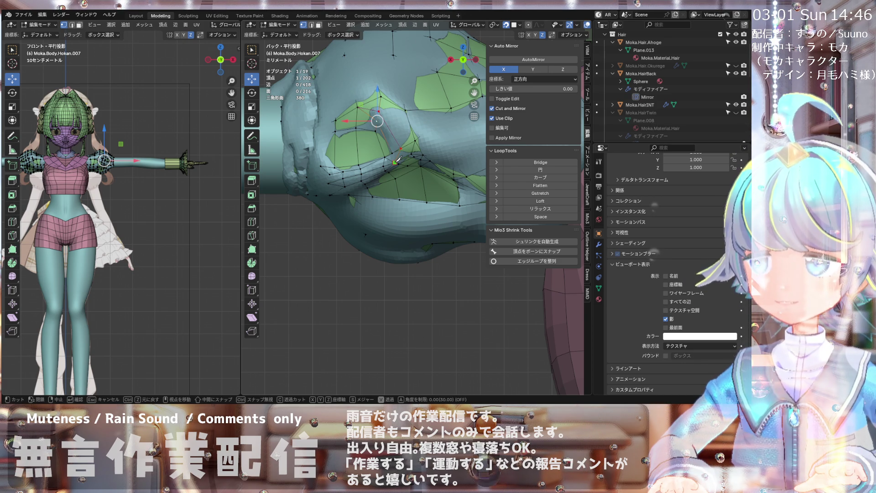
left_click(395, 162)
key("Return")
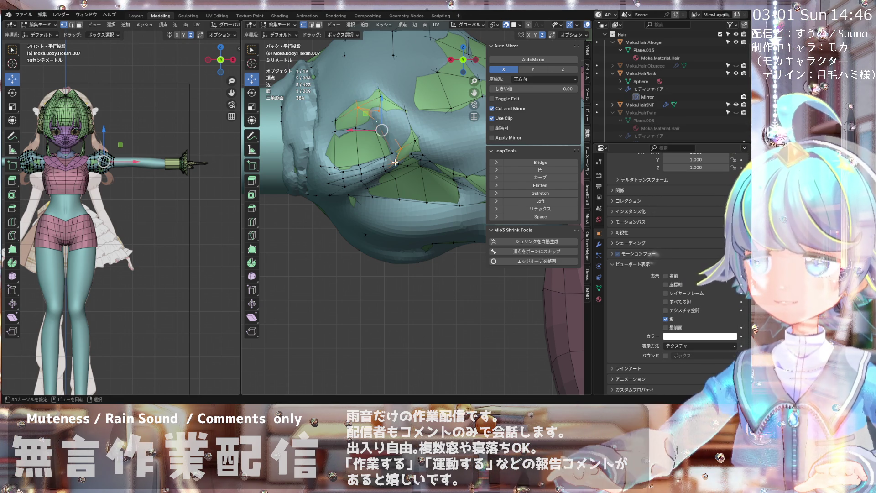
- Move the lower new vertex up onto the shoulder surface and orbit to check
left_click(399, 151)
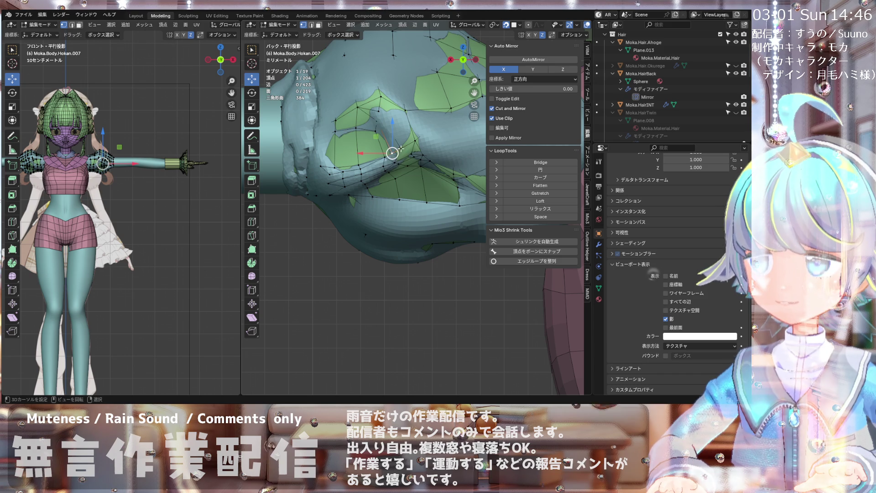
key("g")
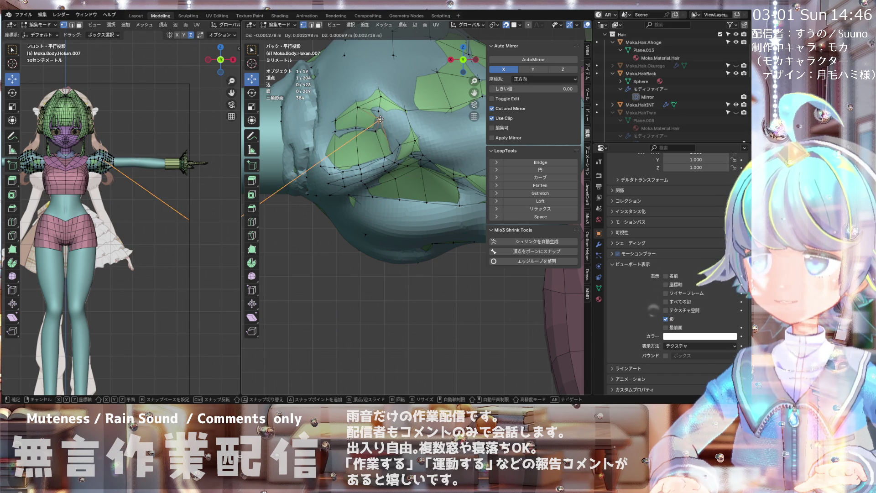
left_click(379, 119)
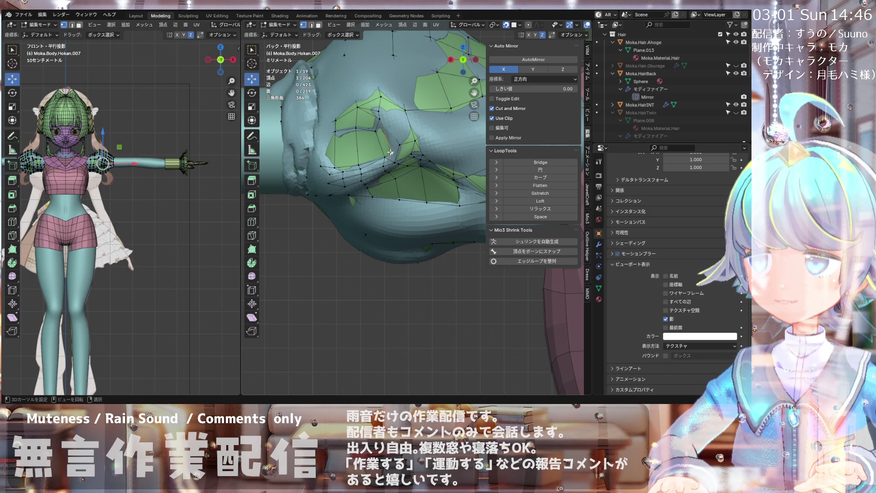
mouse_move(391, 152)
middle_mouse_down()
mouse_move(402, 133)
mouse_move(379, 99)
middle_mouse_up()
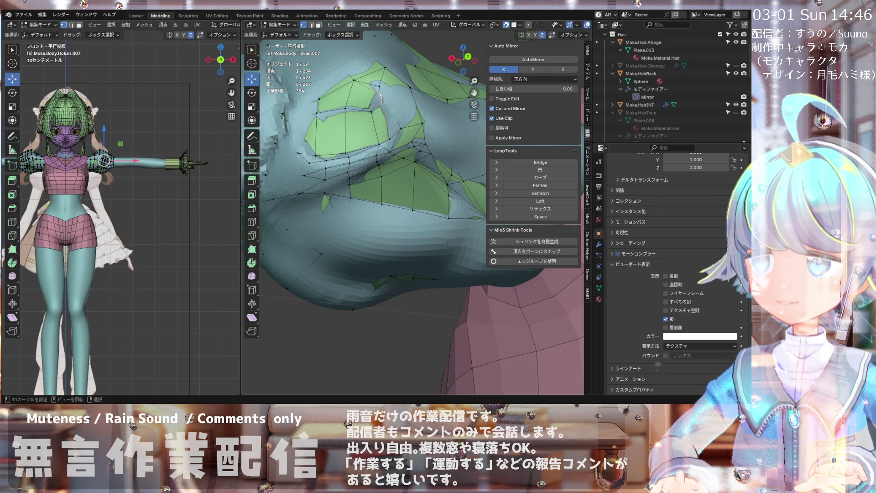
- Reposition a sleeve vertex slightly while orbiting around the sleeve
mouse_move(381, 98)
left_mouse_down()
mouse_move(384, 88)
mouse_move(379, 99)
left_mouse_up()
mouse_move(379, 98)
middle_mouse_down()
mouse_move(426, 146)
mouse_move(366, 108)
middle_mouse_up()
left_click_drag(366, 107, 365, 106)
key("g")
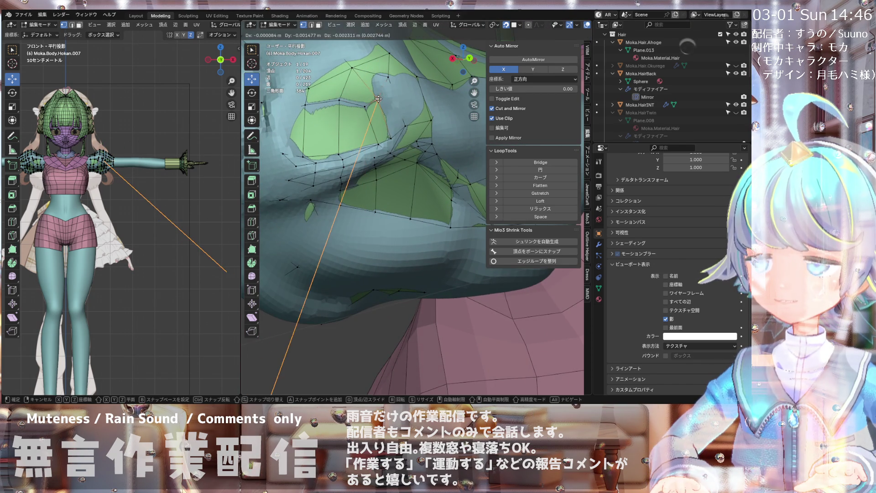
left_click(379, 98)
mouse_move(378, 98)
middle_mouse_down()
mouse_move(390, 133)
mouse_move(357, 147)
mouse_move(345, 137)
mouse_move(347, 146)
middle_mouse_up()
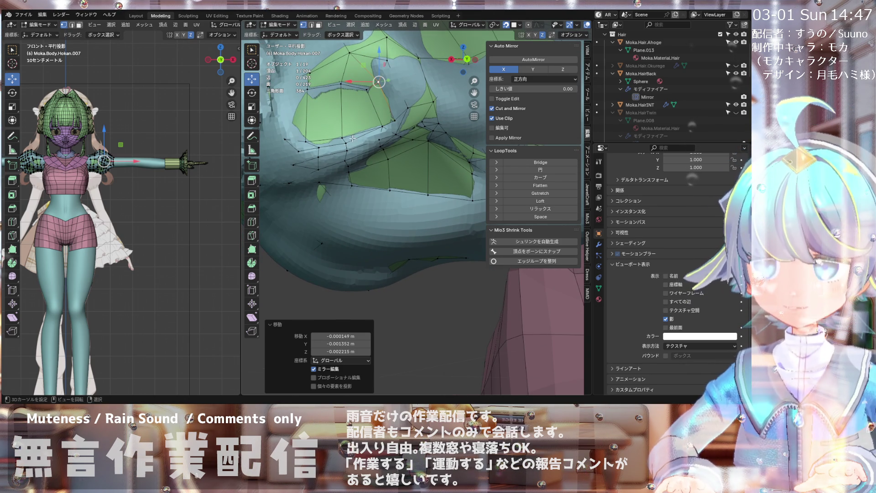
- Commit another knife cut across the sleeve fold, adjust a new vertex, and switch to edge select mode
key("k")
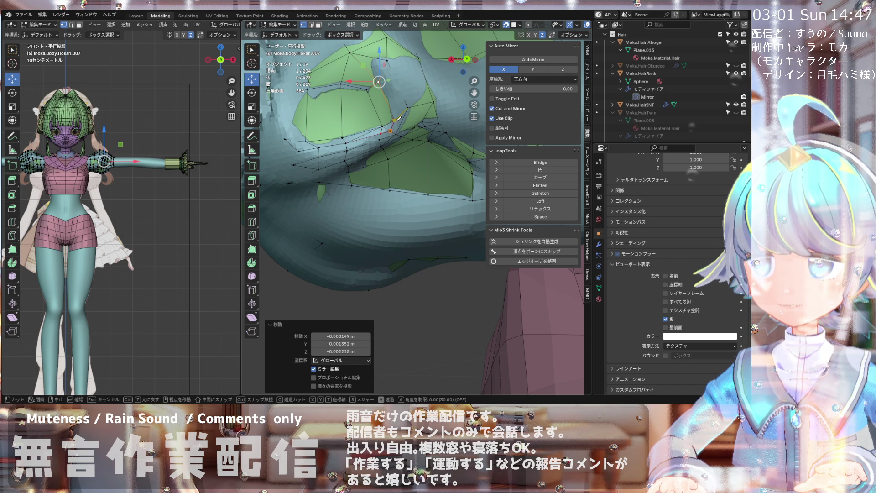
key("Return")
middle_click_drag(385, 121, 381, 128)
left_click(378, 126)
key("g")
left_click(378, 127)
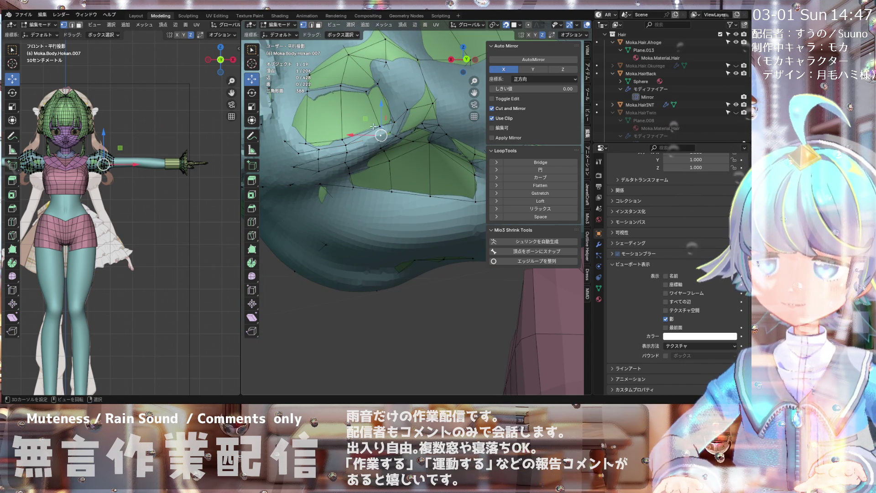
middle_click_drag(375, 115, 363, 143)
left_click(311, 25)
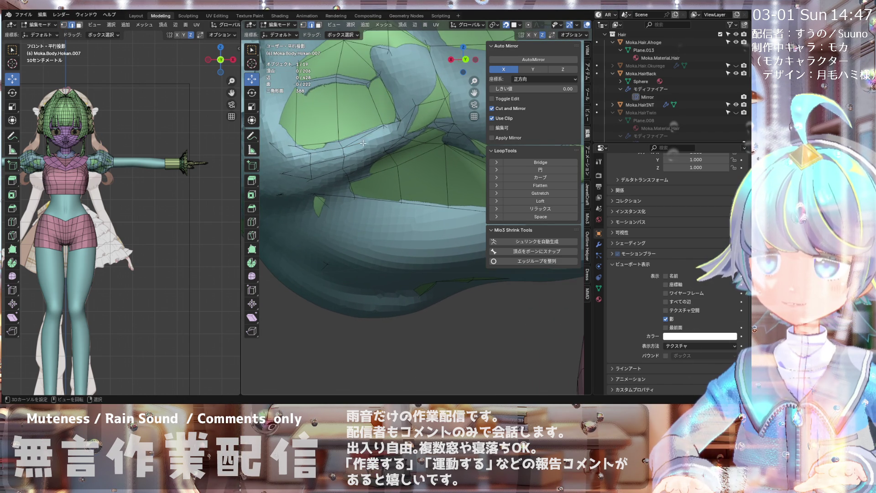
- Back in vertex mode, move two vertices along the sleeve's cut edge near the shoulder
key("1")
left_click(380, 124)
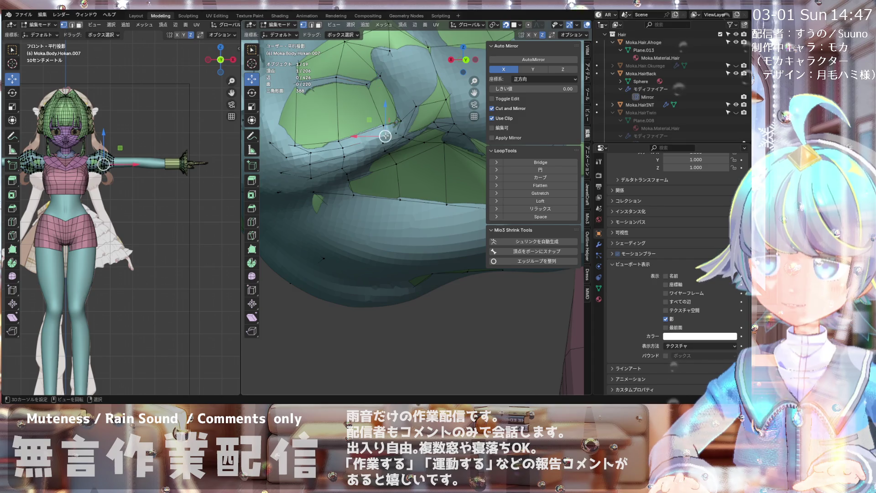
key("g")
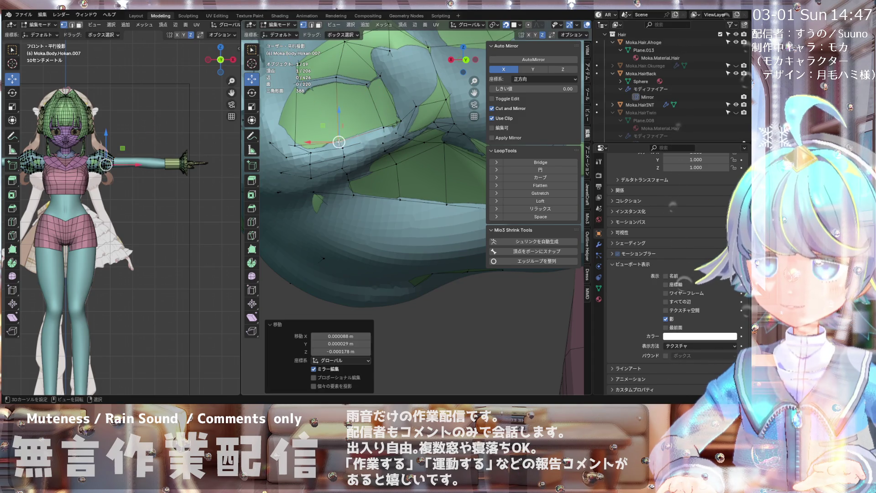
left_click(343, 147)
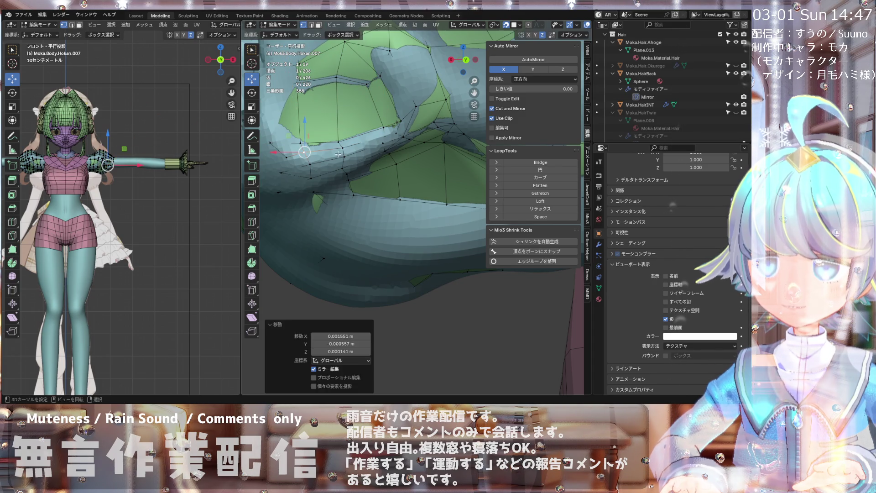
left_click(399, 122)
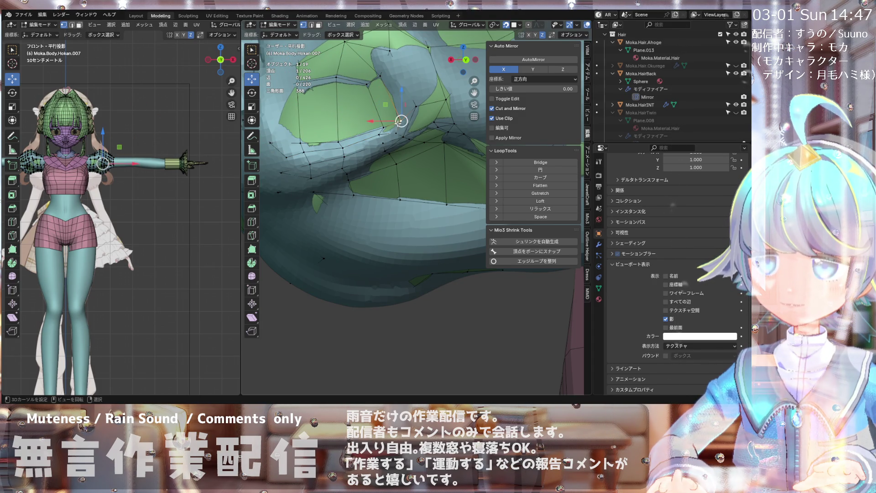
middle_click_drag(400, 121, 349, 91, "shift")
key("g")
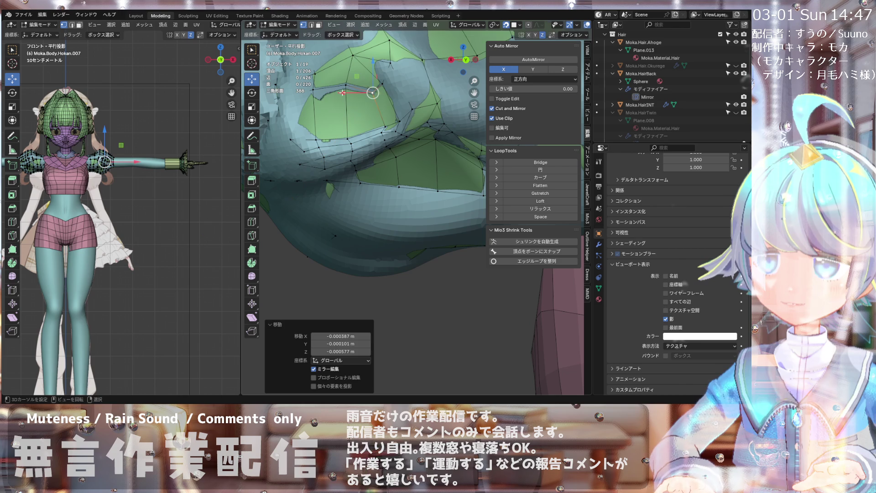
left_click(320, 90)
key("g")
left_click(318, 91)
mouse_move(341, 32)
middle_mouse_down("shift")
mouse_move(360, 59)
mouse_move(364, 105)
middle_mouse_up("shift")
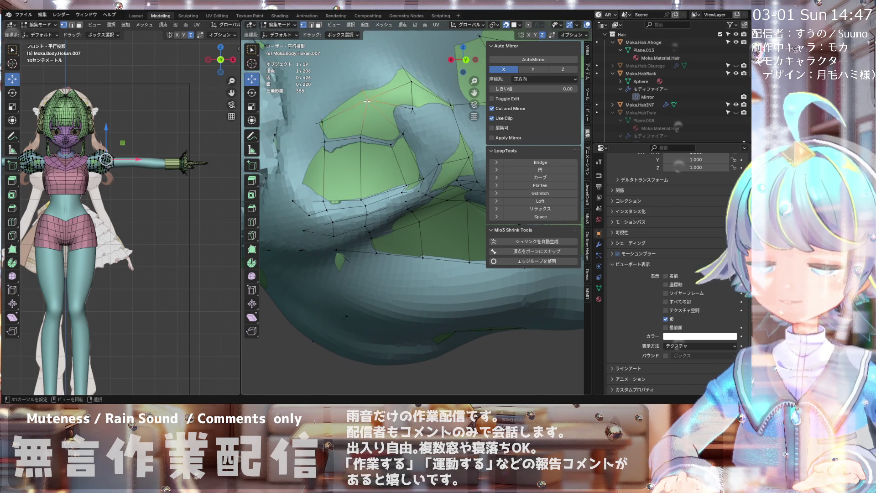
- Snap the first sleeve-edge vertices onto the body surface with small follow-up nudges
key("g")
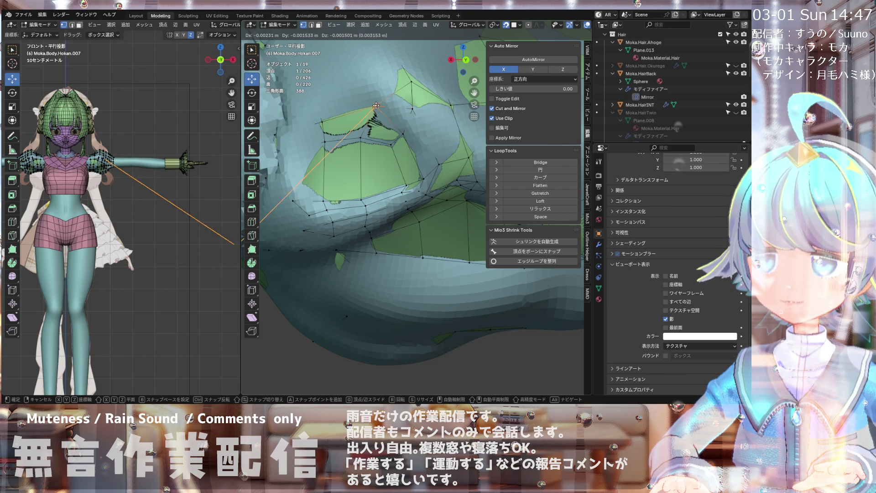
scroll(376, 97, "down", 4)
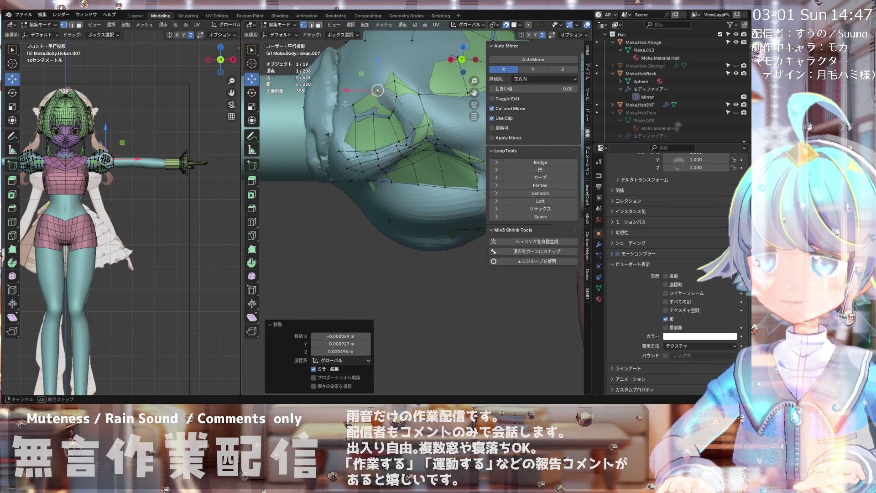
left_click(377, 109)
scroll(373, 127, "up", 2)
key("g")
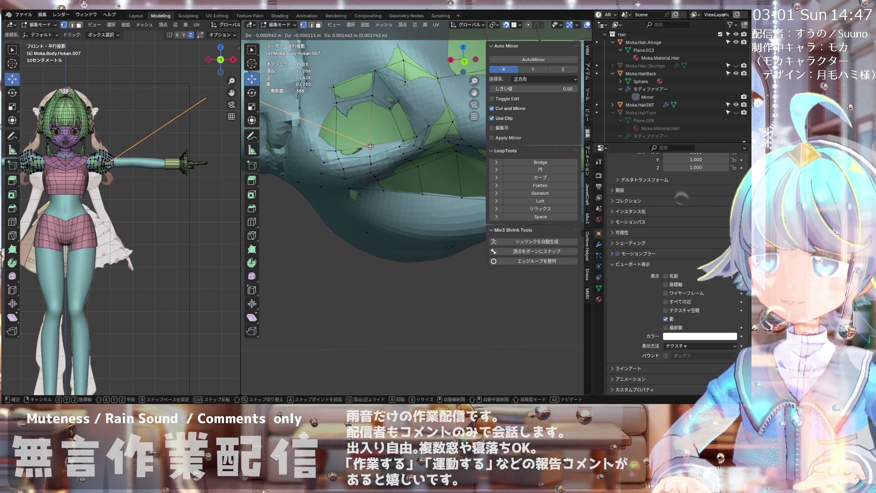
left_click(370, 146)
scroll(370, 155, "down", 2)
key("g")
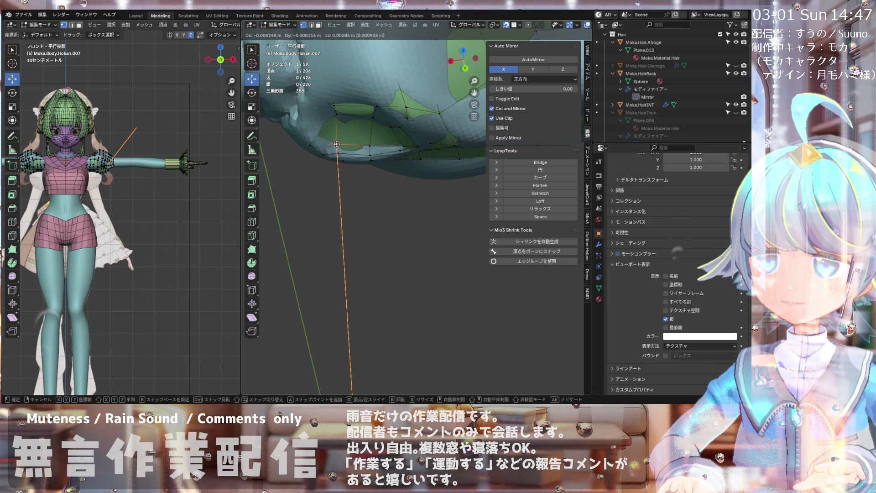
left_click(336, 146)
mouse_move(336, 146)
middle_mouse_down()
mouse_move(399, 72)
mouse_move(356, 93)
mouse_move(342, 114)
middle_mouse_up()
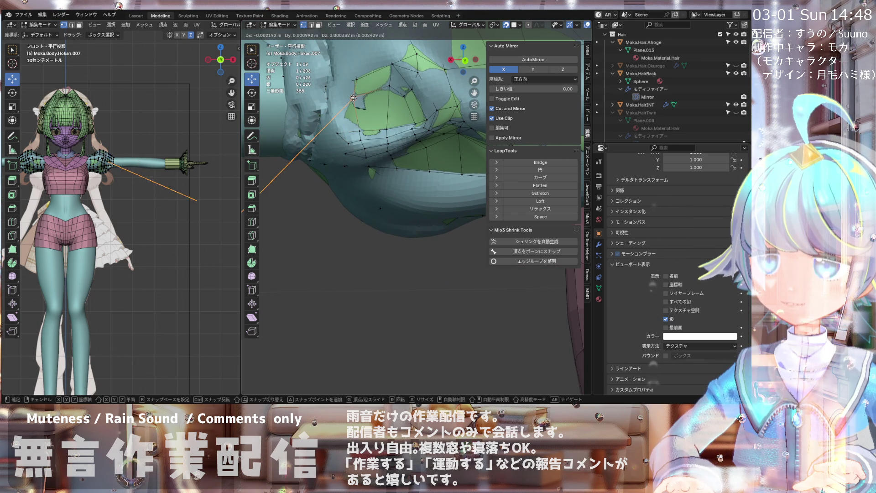
- Snap more sleeve-edge vertices toward the neck onto the body, checking the fit
key("g")
left_click(343, 115)
middle_click_drag(343, 115, 379, 92)
key("g")
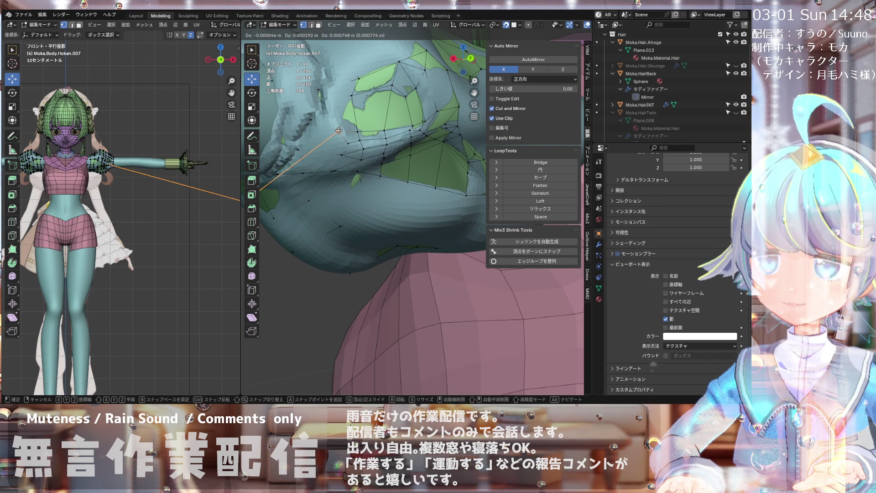
left_click(339, 131)
middle_click_drag(338, 131, 344, 95)
key("g")
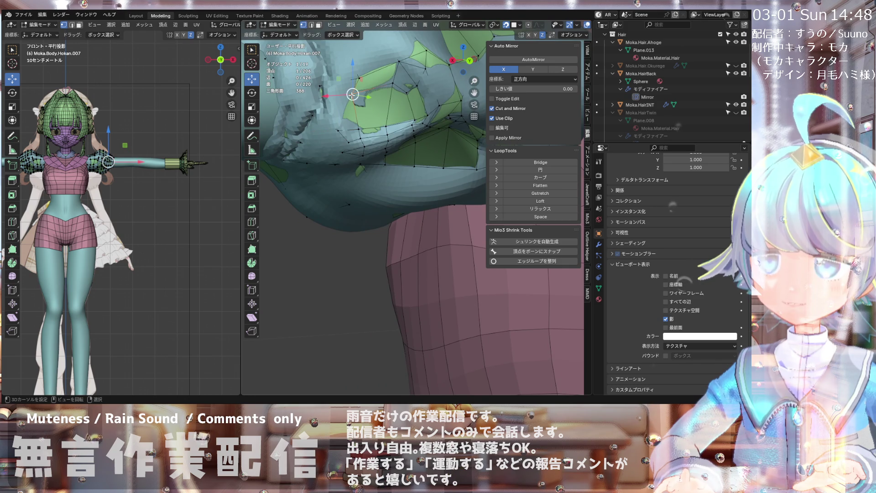
left_click(344, 94)
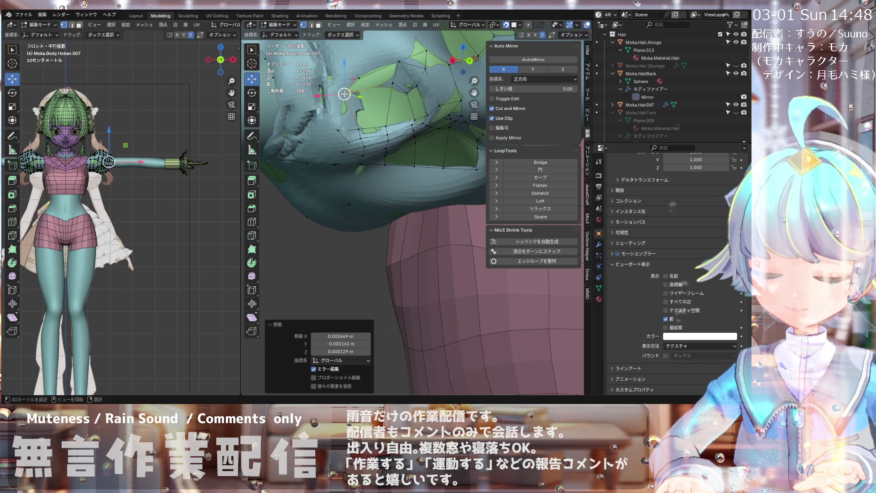
left_click(332, 124, "shift")
middle_click_drag(332, 125, 326, 120)
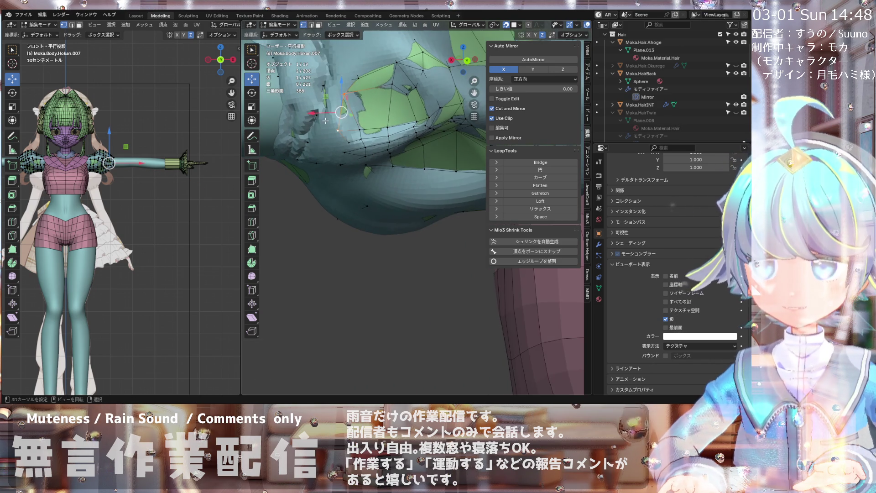
- Pull further sleeve-edge vertices onto the torso beneath the sleeve
key("g")
left_click(343, 109)
mouse_move(343, 110)
middle_mouse_down()
mouse_move(375, 89)
mouse_move(377, 108)
mouse_move(369, 104)
middle_mouse_up()
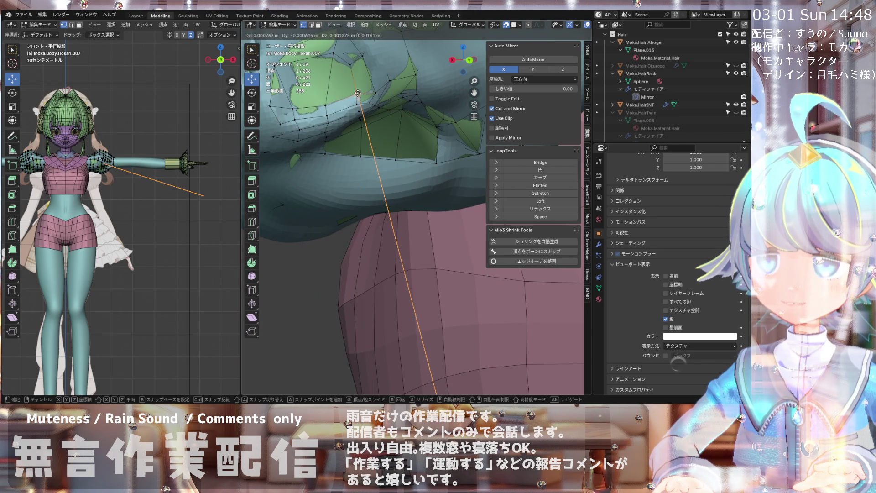
key("g")
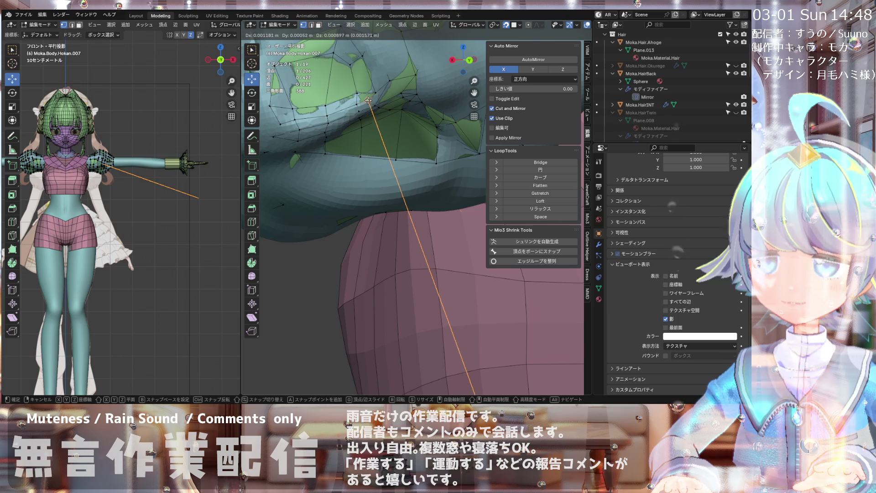
left_click(368, 100)
mouse_move(368, 101)
middle_mouse_down()
mouse_move(366, 113)
mouse_move(356, 105)
mouse_move(375, 76)
mouse_move(406, 104)
mouse_move(433, 74)
mouse_move(378, 167)
middle_mouse_up()
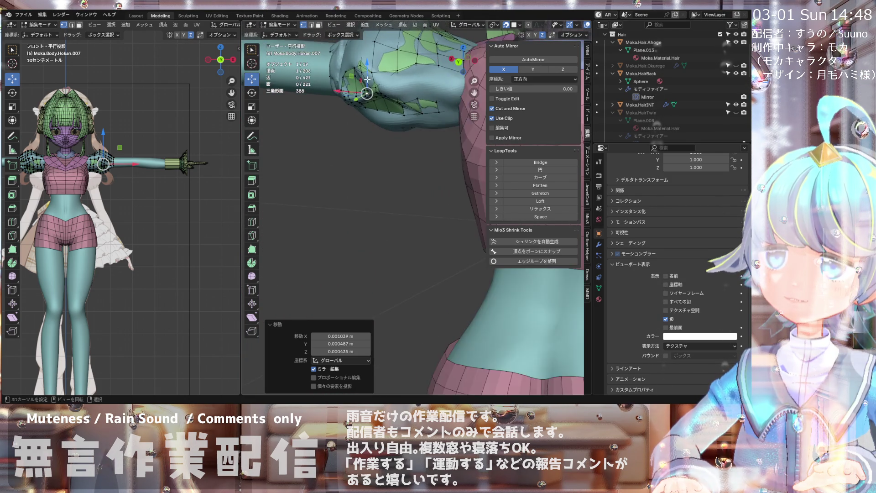
- Snap the last vertices onto the shoulder joint, one shifting −0.002776 m along Y
mouse_move(362, 69)
middle_mouse_down()
mouse_move(375, 82)
mouse_move(363, 76)
middle_mouse_up()
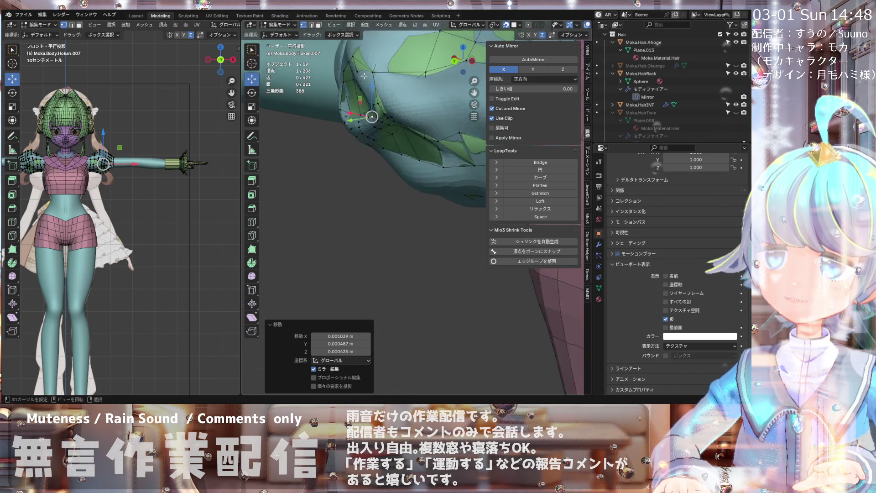
key("g")
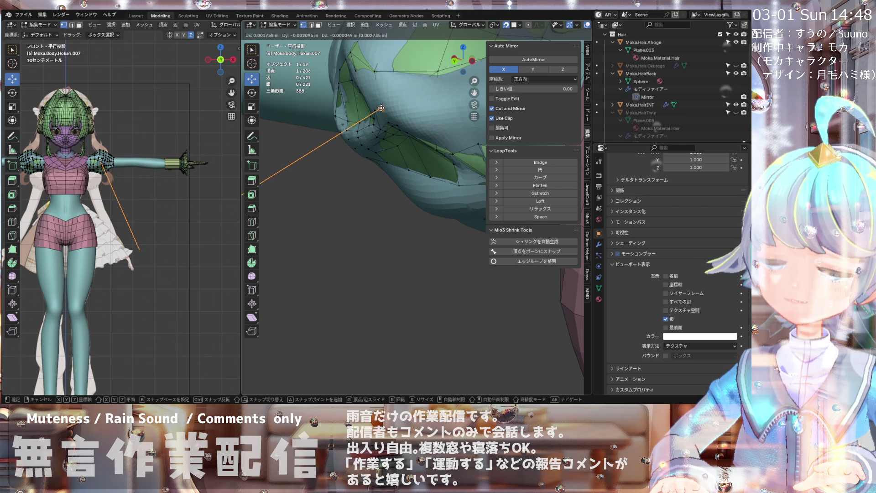
left_click(381, 109)
middle_click_drag(381, 108, 370, 111)
key("g")
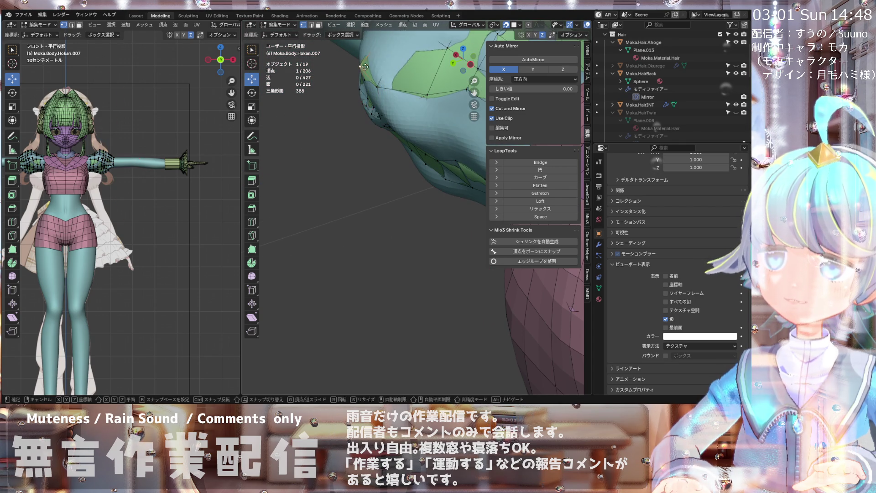
left_click(365, 93)
mouse_move(365, 93)
middle_mouse_down()
mouse_move(399, 84)
mouse_move(404, 42)
mouse_move(432, 77)
middle_mouse_up()
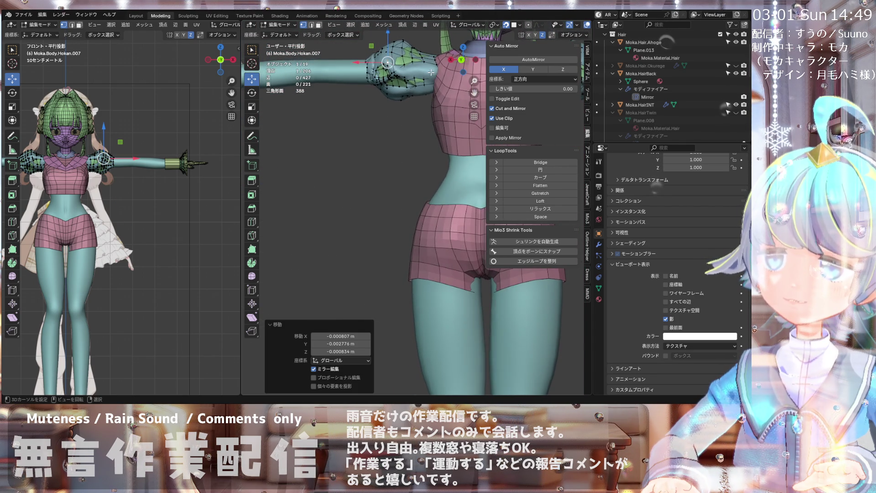
- Enable In Front for the puffed-sleeve mesh so it shows over the body's shoulder
mouse_move(367, 79)
middle_mouse_down()
mouse_move(413, 78)
mouse_move(381, 79)
middle_mouse_up()
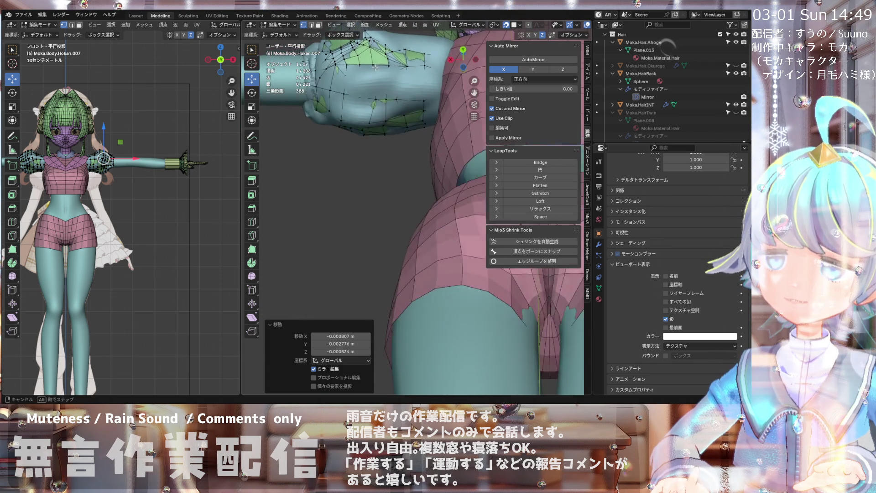
mouse_move(380, 46)
middle_mouse_down()
mouse_move(371, 60)
mouse_move(384, 68)
mouse_move(375, 118)
middle_mouse_up()
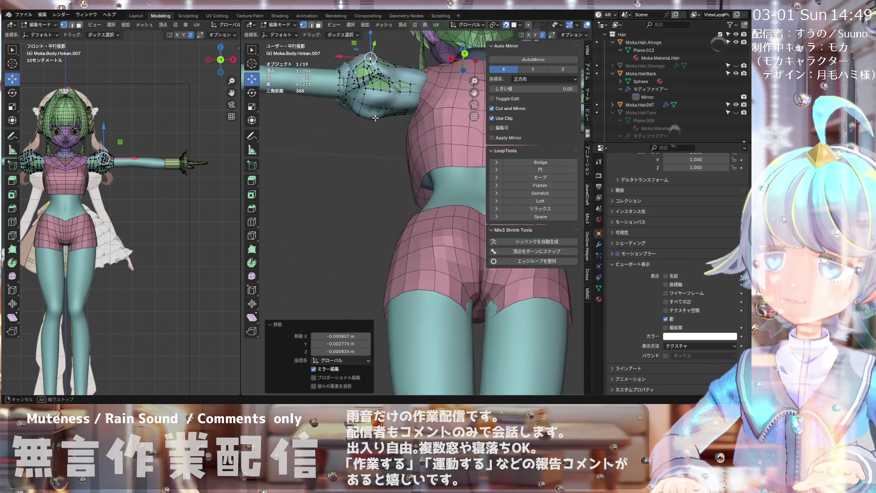
scroll(374, 115, "up", 3)
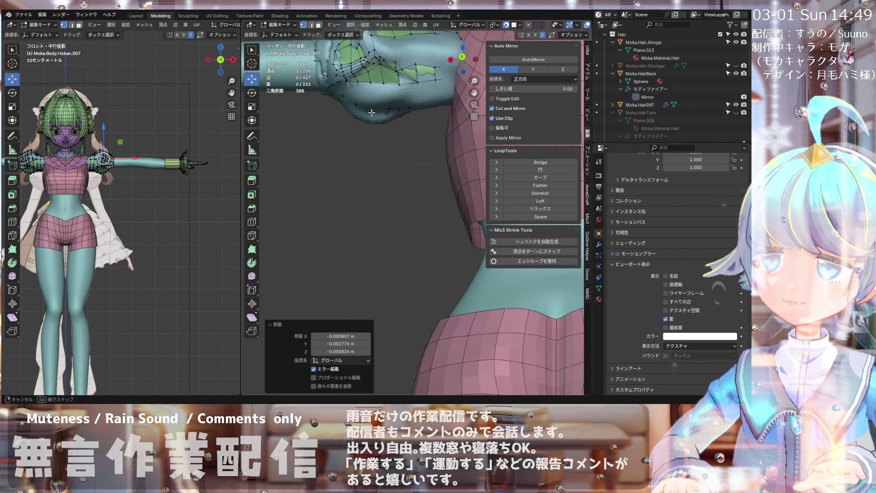
left_click(353, 108)
mouse_move(354, 109)
middle_mouse_down()
mouse_move(349, 103)
mouse_move(350, 196)
mouse_move(360, 132)
mouse_move(352, 139)
middle_mouse_up()
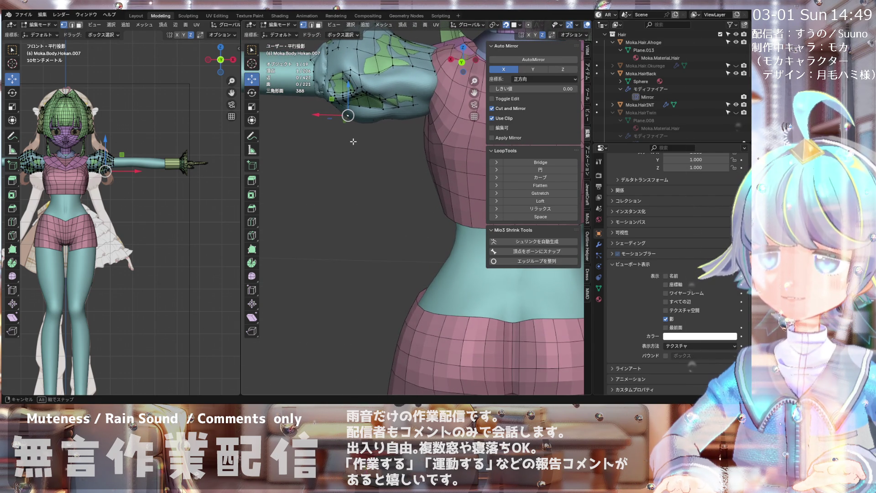
middle_click_drag(419, 82, 419, 69)
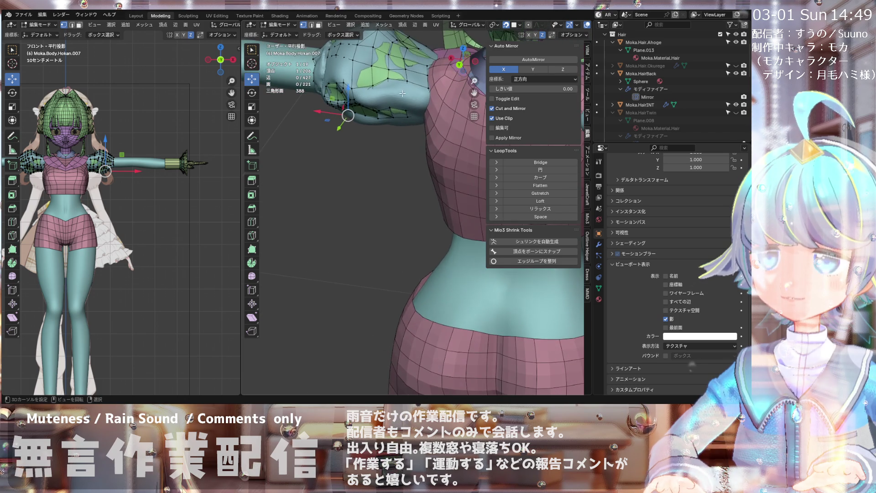
middle_click_drag(378, 99, 424, 100)
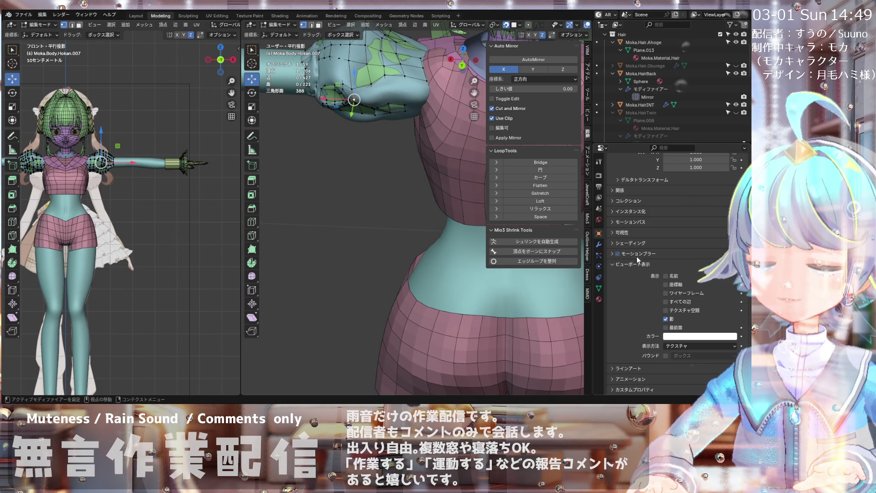
left_click(666, 327)
middle_click_drag(426, 156, 423, 141)
mouse_move(429, 82)
middle_mouse_down()
mouse_move(428, 70)
mouse_move(387, 98)
middle_mouse_up()
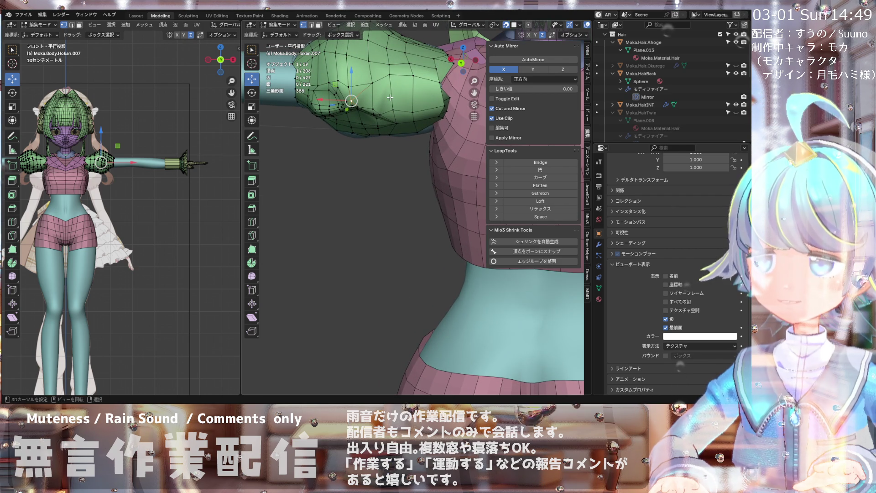
- Knife-cut a new edge across the sleeve between two points
key("k")
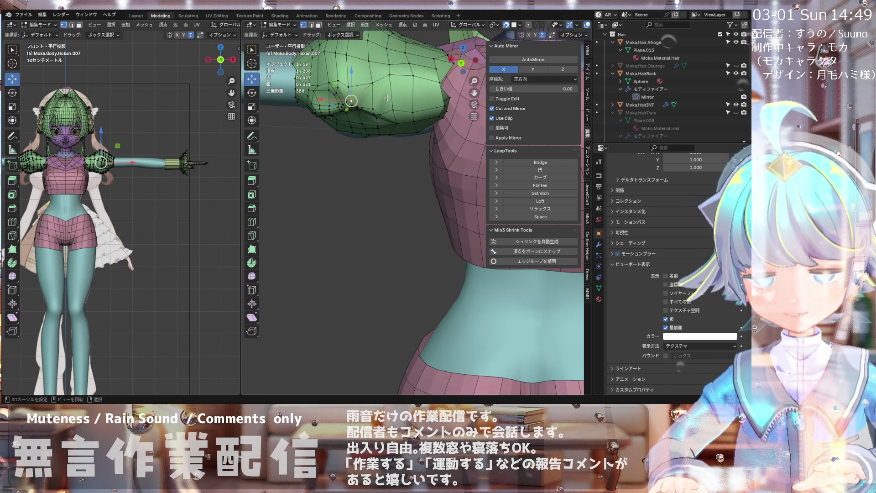
left_click(373, 98)
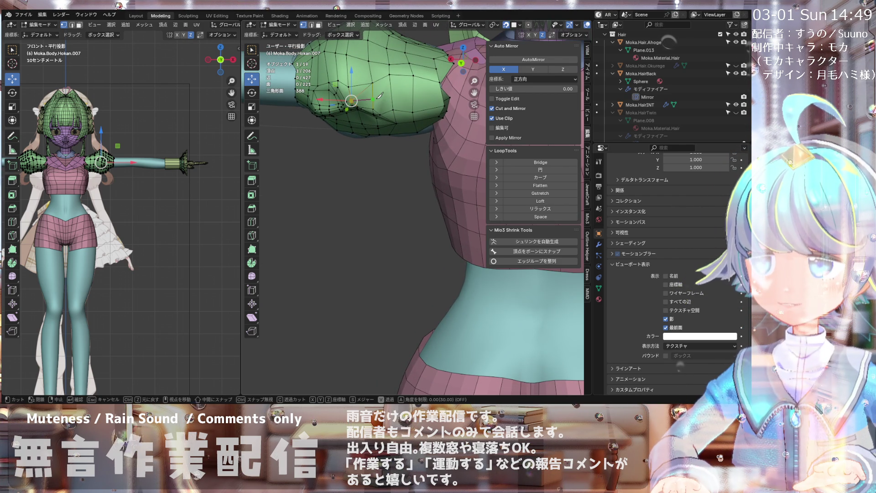
left_click(414, 101)
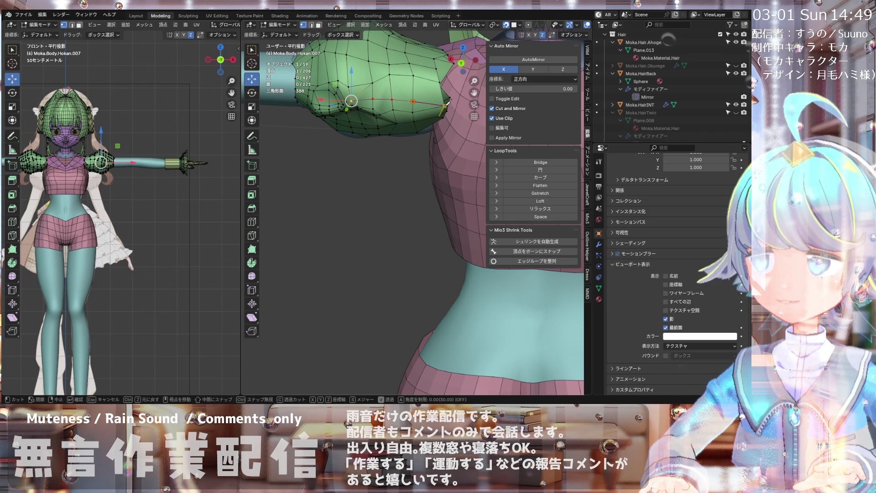
key("Return")
mouse_move(444, 104)
middle_mouse_down()
mouse_move(321, 103)
mouse_move(310, 146)
mouse_move(311, 121)
middle_mouse_up()
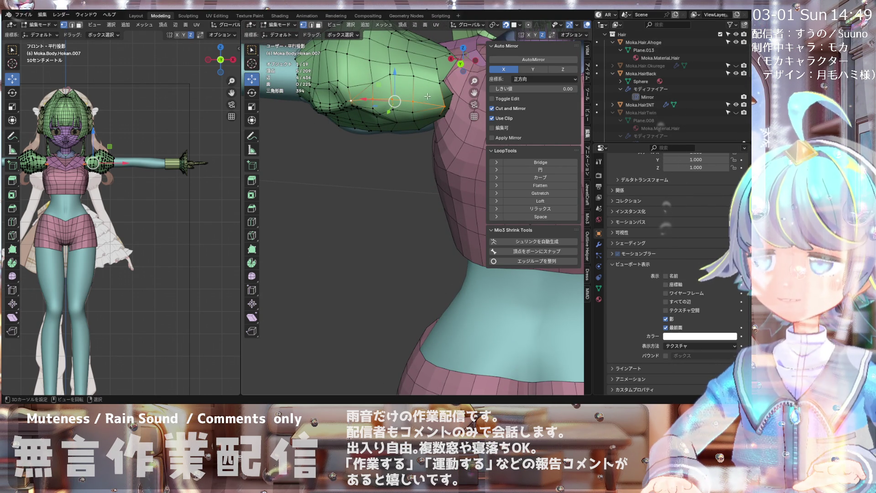
middle_click_drag(429, 95, 418, 100)
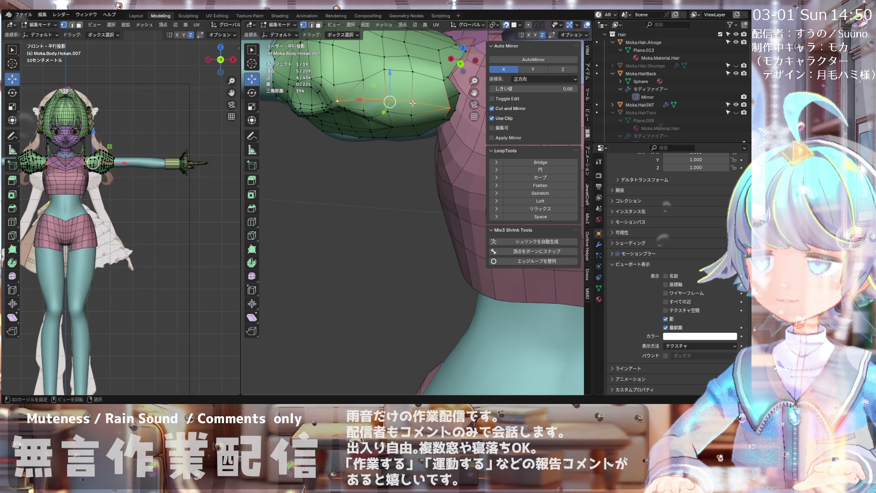
- Make a second knife cut on the sleeve and begin another near the shoulder vertex
key("k")
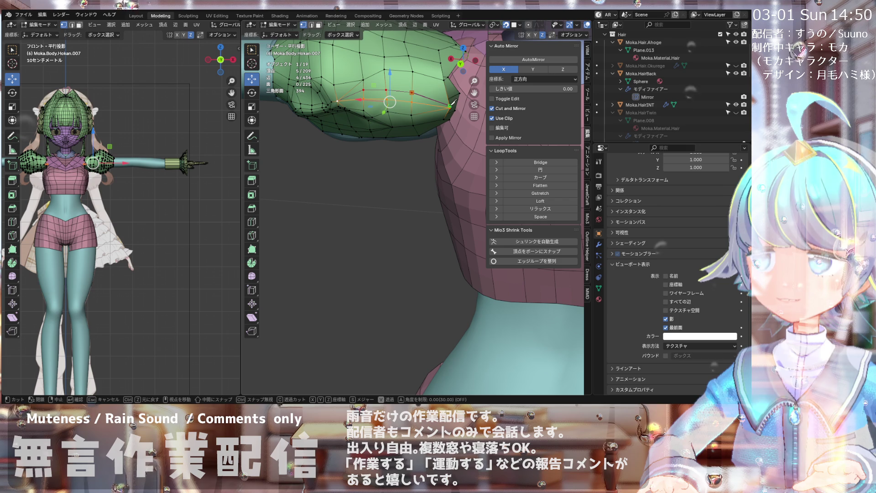
key("Return")
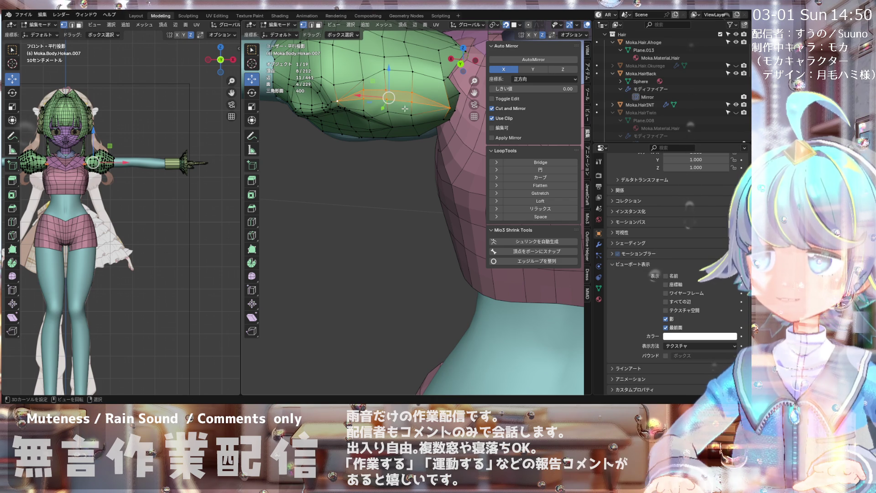
mouse_move(357, 109)
middle_mouse_down()
mouse_move(356, 93)
mouse_move(357, 108)
middle_mouse_up()
mouse_move(408, 123)
middle_mouse_down()
mouse_move(425, 72)
mouse_move(429, 114)
middle_mouse_up()
left_click(430, 123)
key("k")
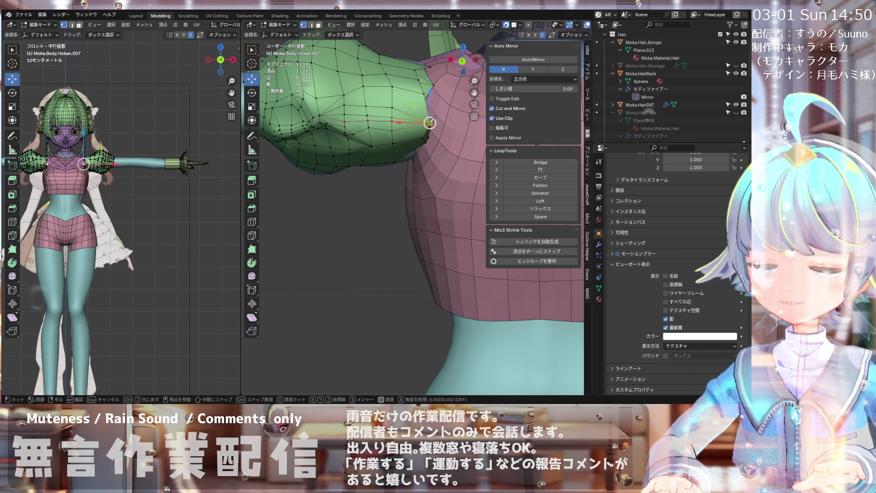
- Confirm the shoulder knife cut, then merge three shoulder-corner vertices At Center
key("Return")
left_click(392, 118)
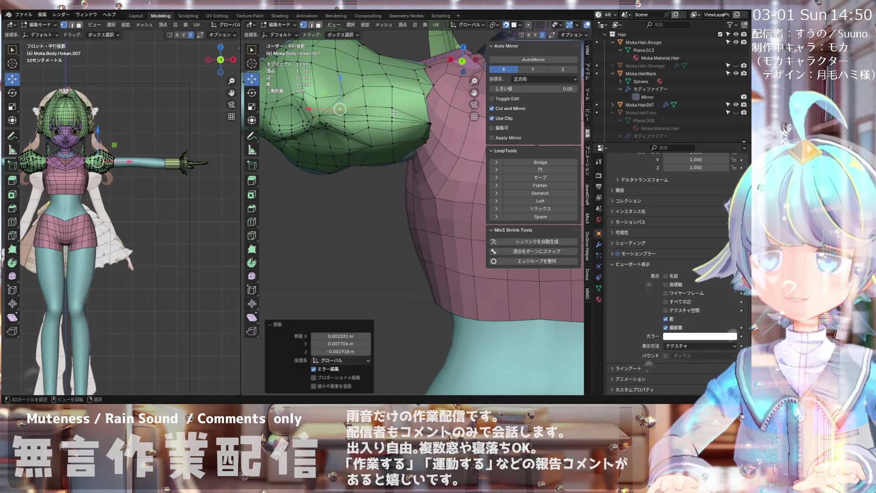
middle_click_drag(422, 117, 400, 106)
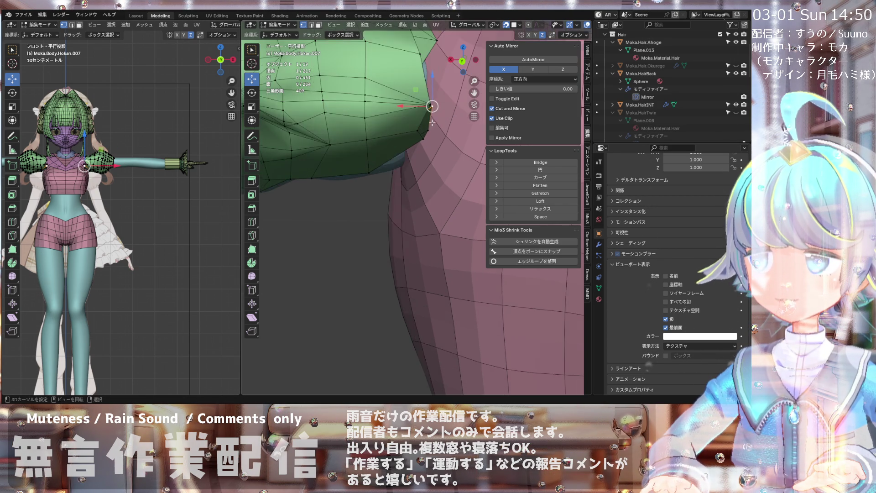
scroll(399, 105, "up", 4)
left_click(400, 105)
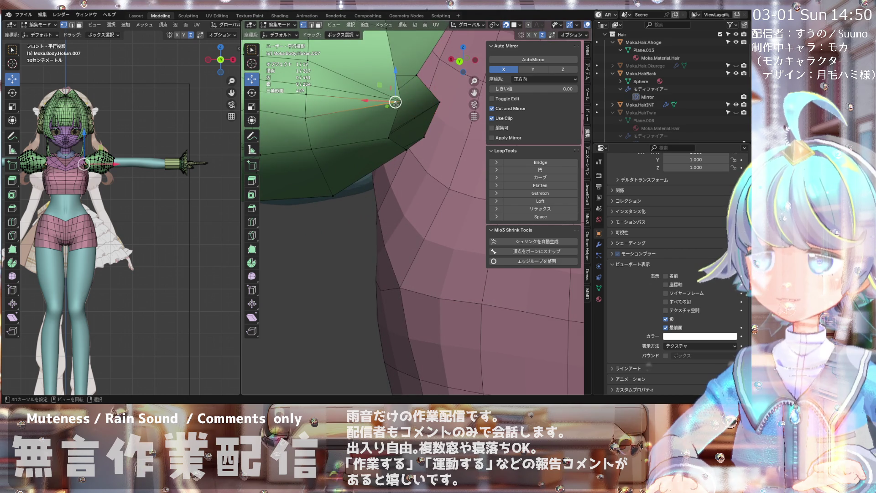
middle_click_drag(398, 105, 370, 104)
left_click(398, 96, "shift")
key("m")
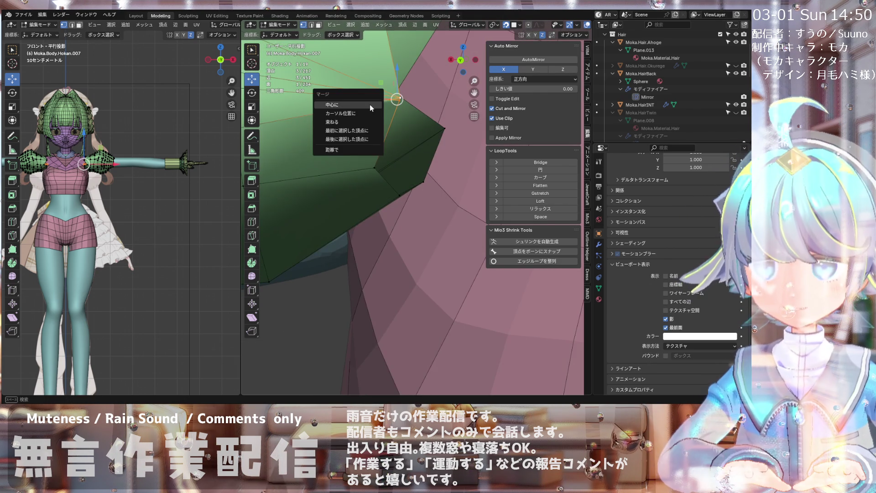
left_click(370, 106)
scroll(378, 110, "down", 5)
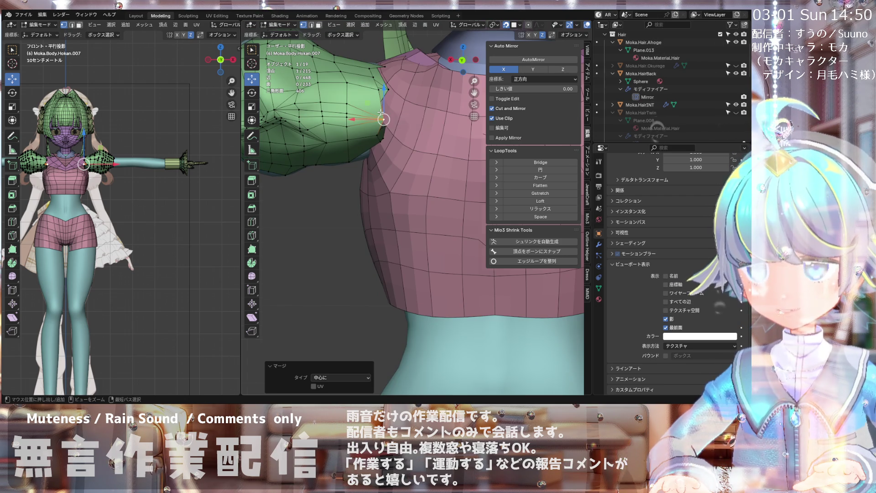
key("ctrl+KP_1")
- Move the merged vertex toward the shoulder
left_click_drag(385, 122, 387, 116)
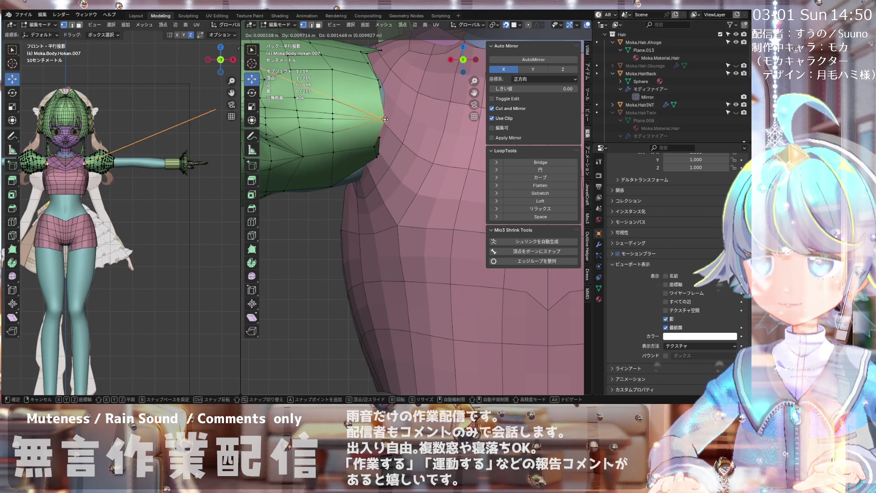
left_click(386, 116)
mouse_move(386, 116)
middle_mouse_down()
mouse_move(324, 150)
mouse_move(309, 133)
mouse_move(388, 108)
mouse_move(357, 149)
mouse_move(283, 144)
mouse_move(355, 153)
middle_mouse_up()
scroll(355, 153, "up", 8)
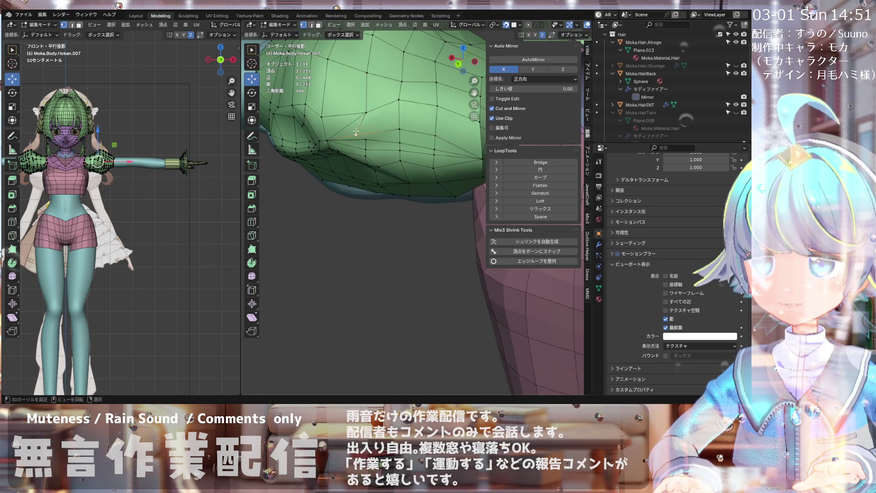
key("g")
left_click(362, 130)
mouse_move(362, 132)
middle_mouse_down()
mouse_move(356, 184)
mouse_move(333, 158)
middle_mouse_up()
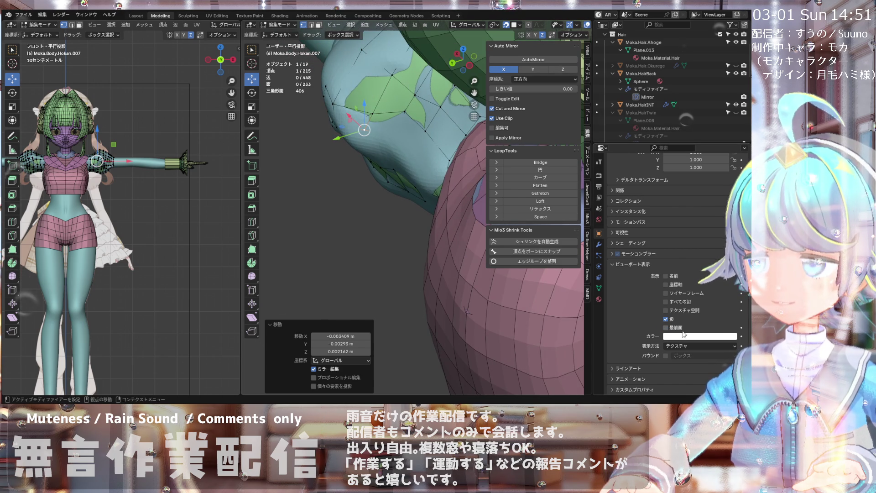
mouse_move(452, 228)
middle_mouse_down()
mouse_move(474, 237)
mouse_move(460, 246)
mouse_move(475, 228)
middle_mouse_up()
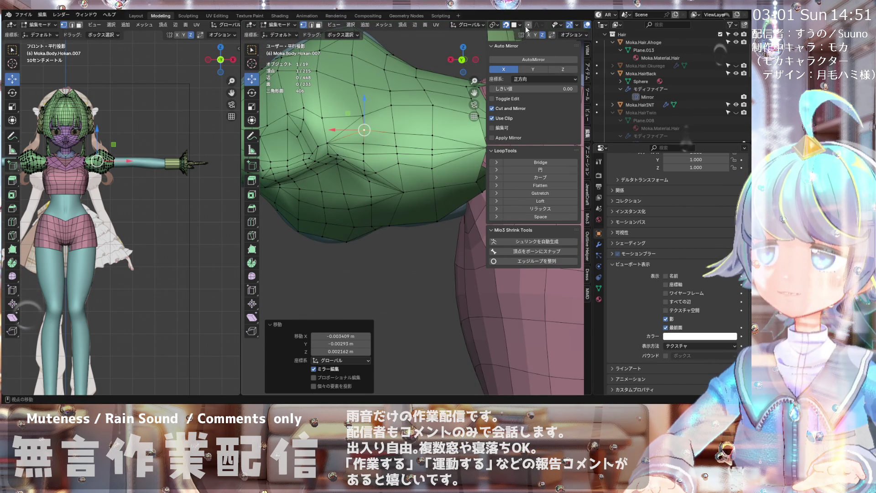
scroll(496, 25, "down", 4)
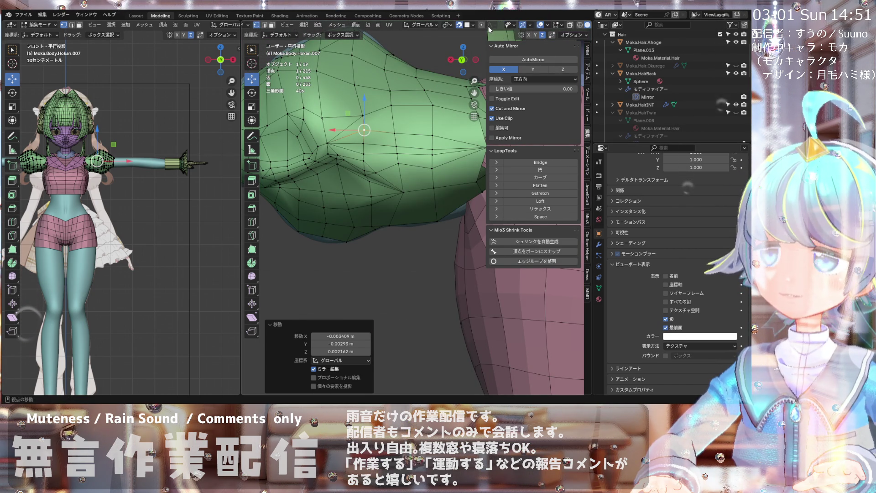
- Turn on X-ray and slide the vertex along Y so the sleeve edge meets the shoulder
left_click(546, 26)
mouse_move(411, 146)
middle_mouse_down()
mouse_move(357, 112)
mouse_move(413, 118)
mouse_move(374, 127)
middle_mouse_up()
left_click_drag(367, 128, 373, 135)
middle_click_drag(372, 136, 385, 124)
left_click_drag(384, 145, 381, 174)
mouse_move(417, 133)
middle_mouse_down()
mouse_move(414, 123)
mouse_move(411, 149)
middle_mouse_up()
left_click_drag(411, 148, 415, 169)
mouse_move(414, 169)
middle_mouse_down()
mouse_move(417, 129)
mouse_move(433, 146)
mouse_move(417, 142)
middle_mouse_up()
- Reposition several top-edge sleeve vertices onto the shoulder with repeated G moves
key("g")
left_click(417, 141)
key("g")
left_click(418, 132)
key("g")
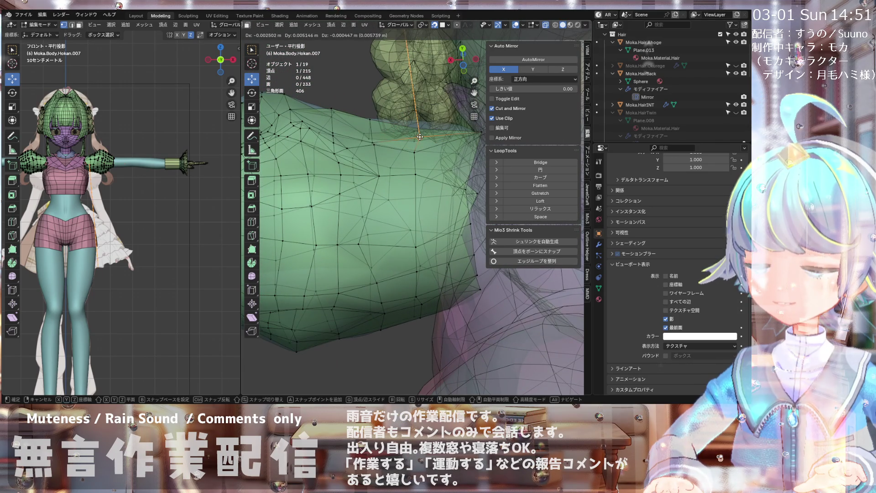
left_click(420, 136)
mouse_move(369, 130)
middle_mouse_down()
mouse_move(379, 202)
mouse_move(331, 137)
mouse_move(371, 139)
middle_mouse_up()
key("g")
left_click(376, 200)
key("g")
left_click(368, 138)
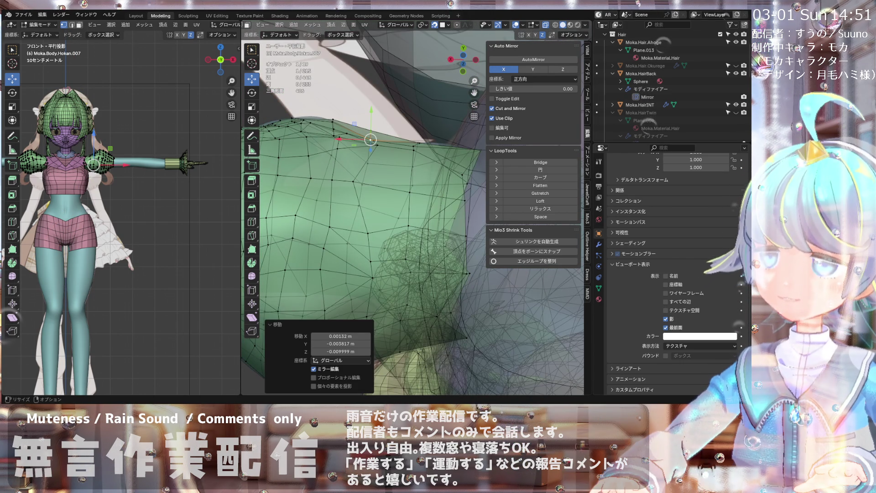
mouse_move(371, 139)
middle_mouse_down()
mouse_move(388, 133)
mouse_move(384, 145)
middle_mouse_up()
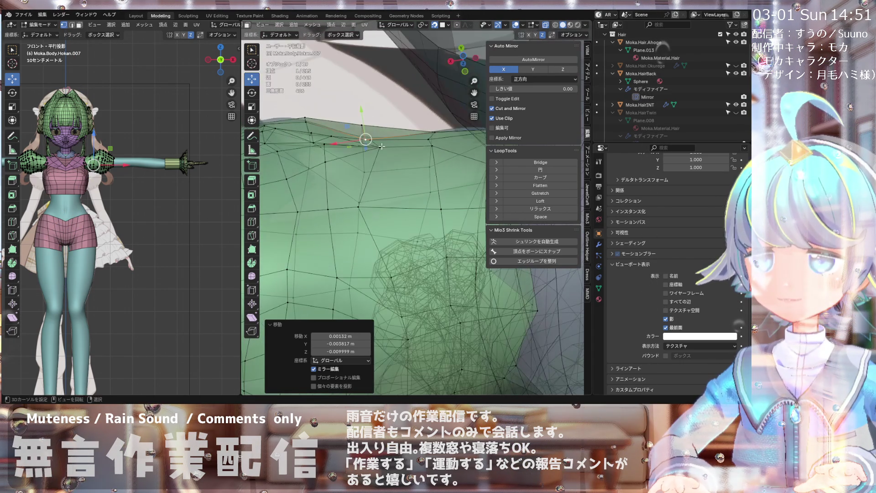
- Pull sleeve vertices upward so the edge settles against the shoulder
left_click_drag(366, 139, 364, 124)
mouse_move(364, 125)
middle_mouse_down()
mouse_move(326, 269)
mouse_move(361, 137)
middle_mouse_up()
left_click_drag(361, 118, 360, 118)
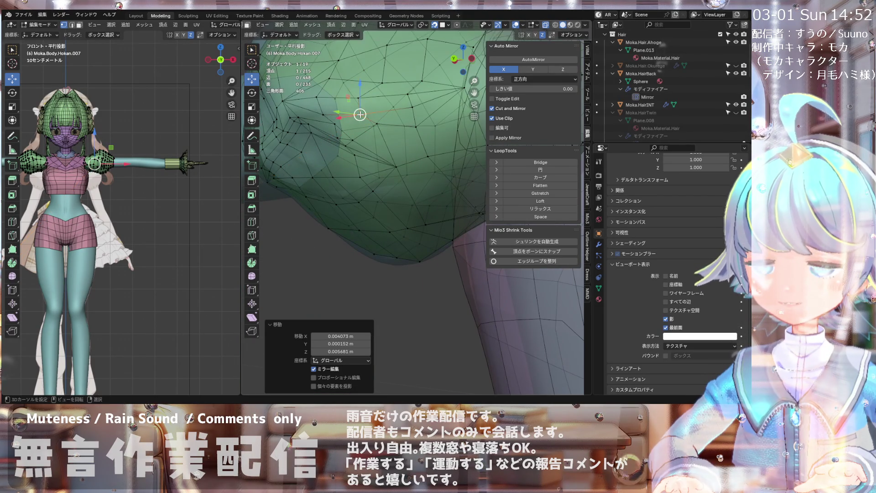
middle_click_drag(360, 118, 345, 137)
left_click_drag(361, 115, 360, 116)
middle_click_drag(360, 115, 352, 117)
left_click_drag(352, 117, 350, 106)
mouse_move(351, 106)
middle_mouse_down()
mouse_move(389, 132)
mouse_move(392, 107)
middle_mouse_up()
- Fine-tune a shoulder vertex, shifting it about −3.2, −2.1 and −1.9 mm in X, Y, Z
left_click_drag(391, 104, 366, 88)
mouse_move(366, 87)
middle_mouse_down()
mouse_move(329, 197)
mouse_move(478, 112)
mouse_move(367, 93)
middle_mouse_up()
left_click_drag(365, 92, 379, 68)
mouse_move(379, 68)
middle_mouse_down()
mouse_move(345, 55)
mouse_move(351, 87)
middle_mouse_up()
left_click_drag(356, 82, 353, 86)
mouse_move(353, 86)
middle_mouse_down()
mouse_move(342, 105)
mouse_move(357, 89)
mouse_move(338, 84)
middle_mouse_up()
left_click_drag(338, 84, 345, 78)
middle_click_drag(346, 79, 349, 45)
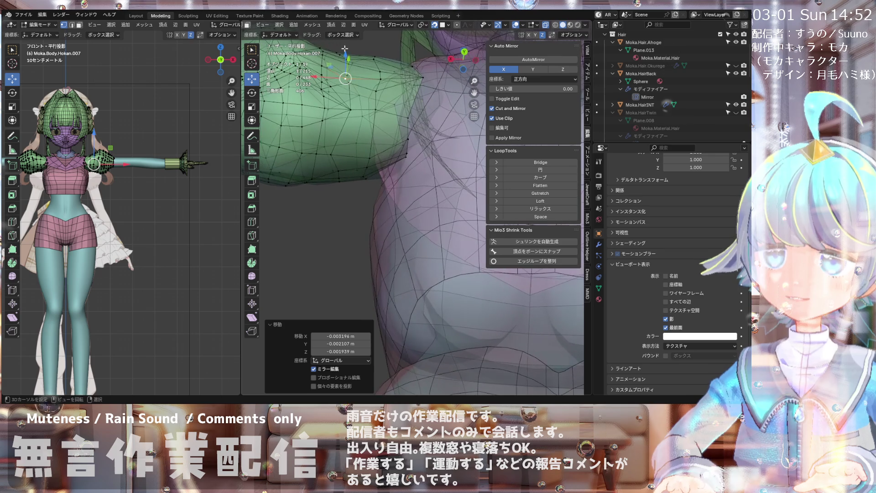
mouse_move(345, 87)
middle_mouse_down()
mouse_move(333, 142)
mouse_move(395, 252)
mouse_move(335, 176)
mouse_move(346, 176)
mouse_move(314, 197)
mouse_move(271, 195)
mouse_move(285, 170)
middle_mouse_up()
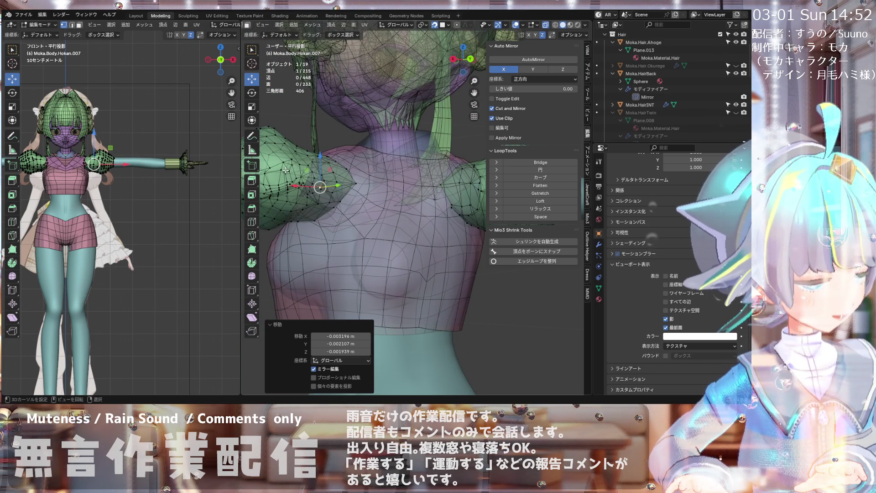
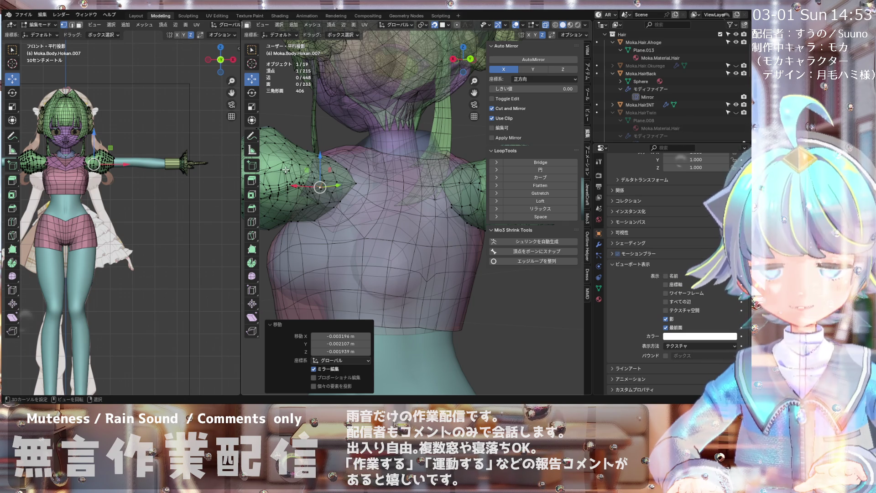
- Orbit around the left shoulder puff to view its back, then grab the selected vertex
scroll(329, 189, "down", 3)
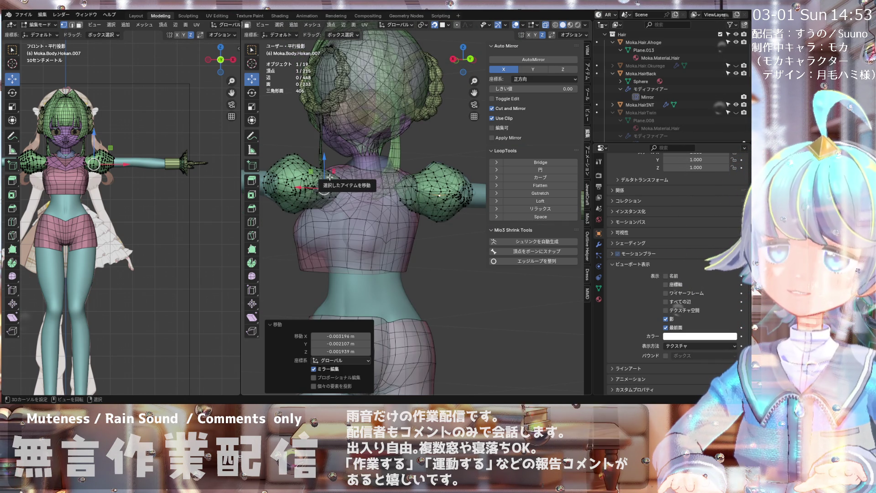
mouse_move(336, 169)
middle_mouse_down()
mouse_move(318, 189)
mouse_move(328, 195)
middle_mouse_up()
scroll(316, 190, "up", 4)
middle_click_drag(276, 211, 316, 216)
mouse_move(336, 174)
middle_mouse_down()
mouse_move(294, 206)
mouse_move(282, 278)
mouse_move(322, 152)
middle_mouse_up()
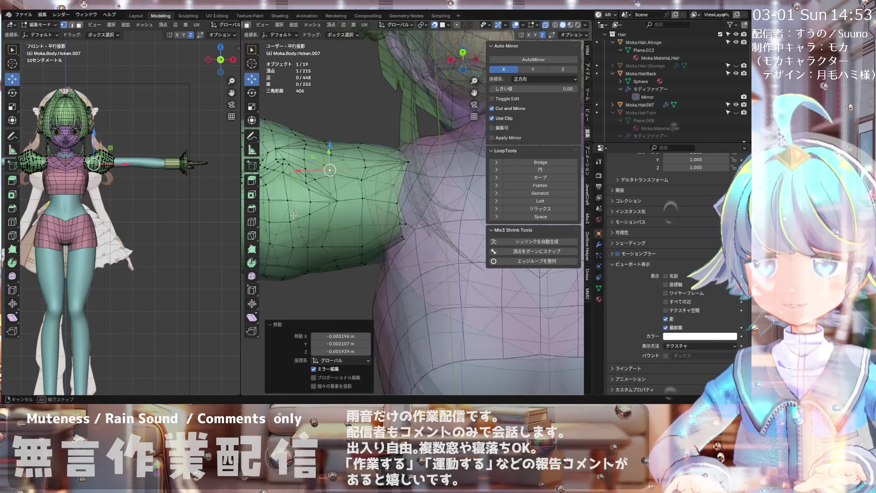
middle_click_drag(294, 250, 289, 192)
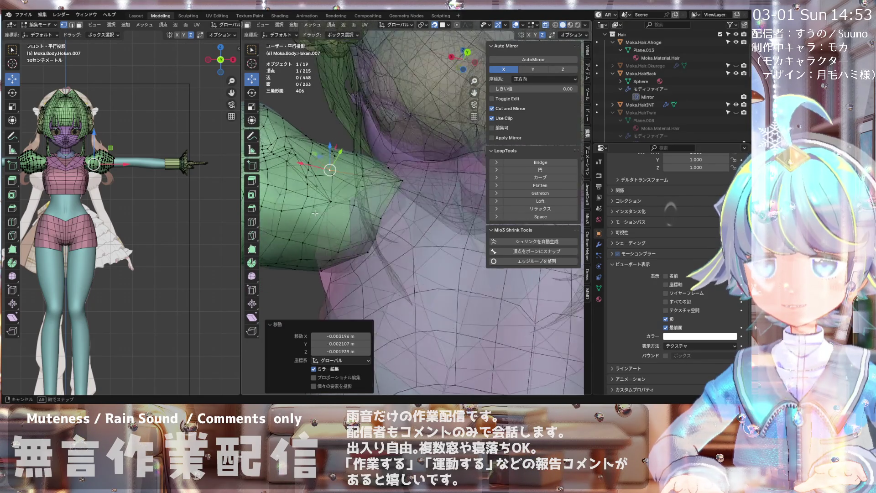
mouse_move(327, 237)
middle_mouse_down()
mouse_move(300, 230)
mouse_move(290, 199)
middle_mouse_up()
mouse_move(336, 157)
middle_mouse_down()
mouse_move(302, 79)
mouse_move(275, 103)
middle_mouse_up()
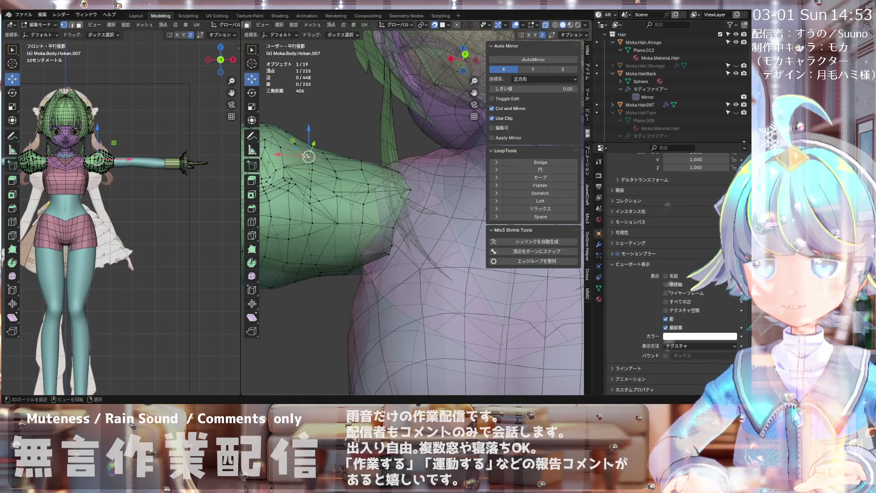
middle_click_drag(316, 215, 313, 259)
key("g")
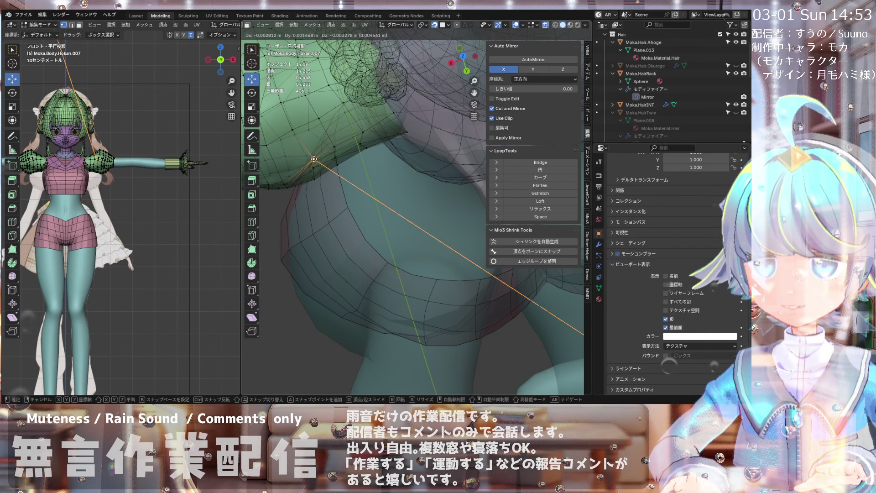
- Drop the grabbed puff vertex where the puff meets the back
left_click(310, 161)
mouse_move(310, 161)
middle_mouse_down()
mouse_move(290, 137)
mouse_move(343, 114)
mouse_move(328, 240)
mouse_move(344, 128)
mouse_move(321, 193)
mouse_move(356, 199)
middle_mouse_up()
scroll(291, 137, "up", 5)
middle_click_drag(359, 167, 378, 160)
- Nudge another puff vertex and check its fit against the arm and back
left_click(382, 159)
left_click_drag(383, 158, 383, 157)
scroll(380, 157, "down", 5)
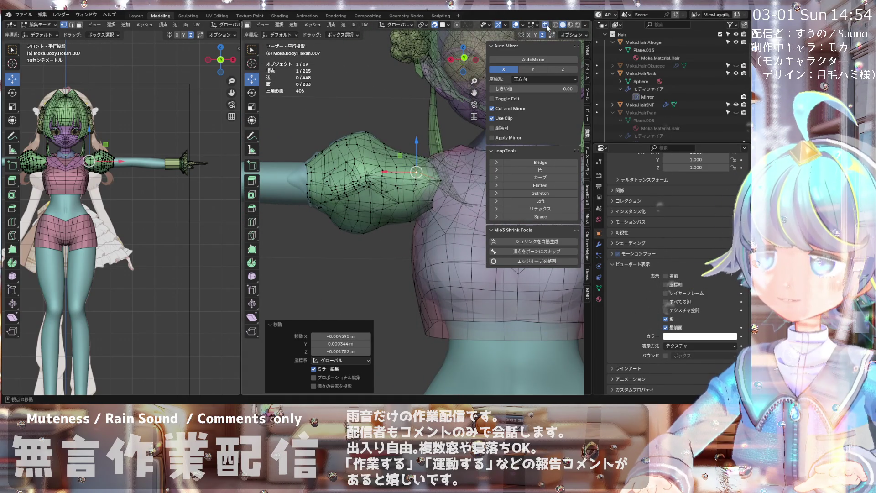
scroll(334, 193, "down", 5)
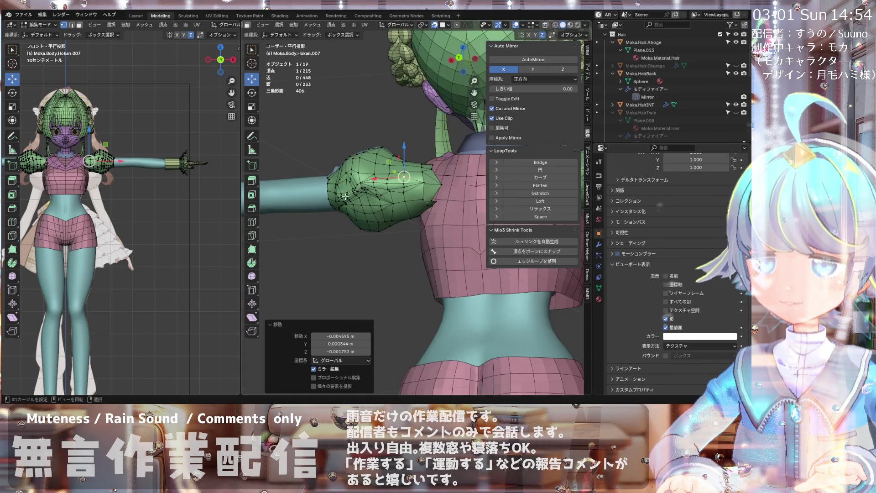
middle_click_drag(392, 279, 386, 179)
mouse_move(397, 140)
middle_mouse_down()
mouse_move(362, 198)
mouse_move(343, 314)
mouse_move(348, 301)
mouse_move(389, 280)
mouse_move(358, 221)
middle_mouse_up()
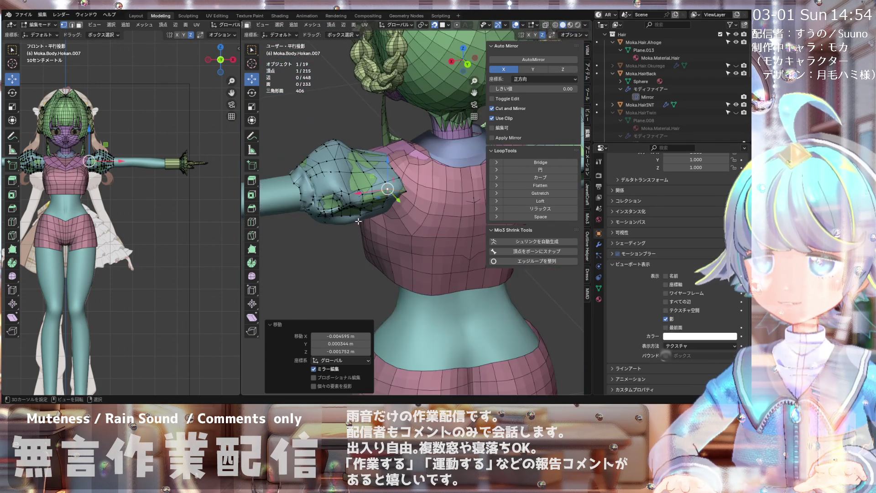
mouse_move(369, 258)
middle_mouse_down()
mouse_move(349, 136)
mouse_move(362, 197)
mouse_move(342, 244)
mouse_move(383, 232)
middle_mouse_up()
scroll(350, 136, "up", 4)
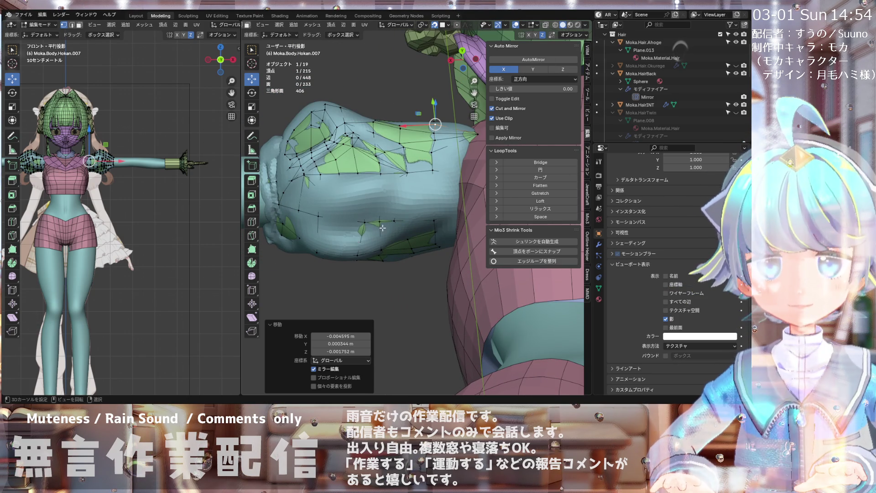
- Turn on In Front display for the puff and reposition a vertex on its underside
scroll(382, 228, "up", 2)
middle_click_drag(399, 221, 418, 204)
left_click(666, 328)
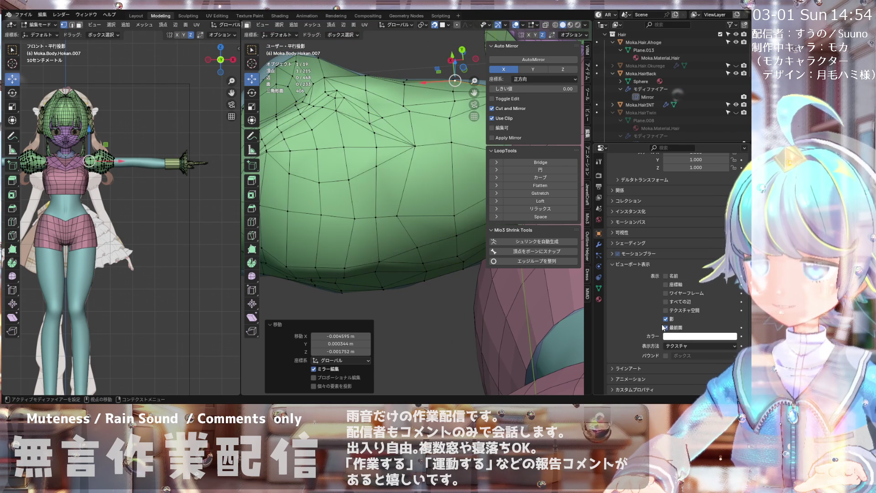
scroll(410, 205, "down", 3)
key("g")
left_click(432, 208)
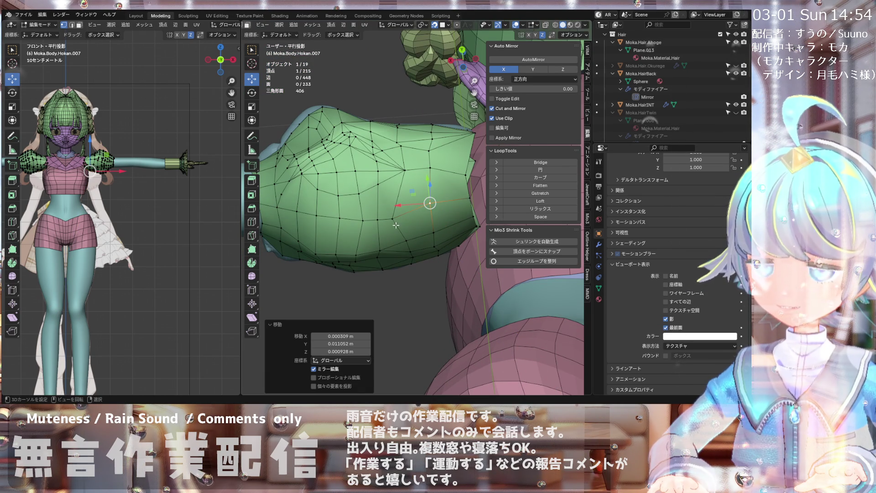
middle_click_drag(397, 220, 399, 237)
- Move the underside vertex step by step toward the lower edge, then slightly back right
key("g")
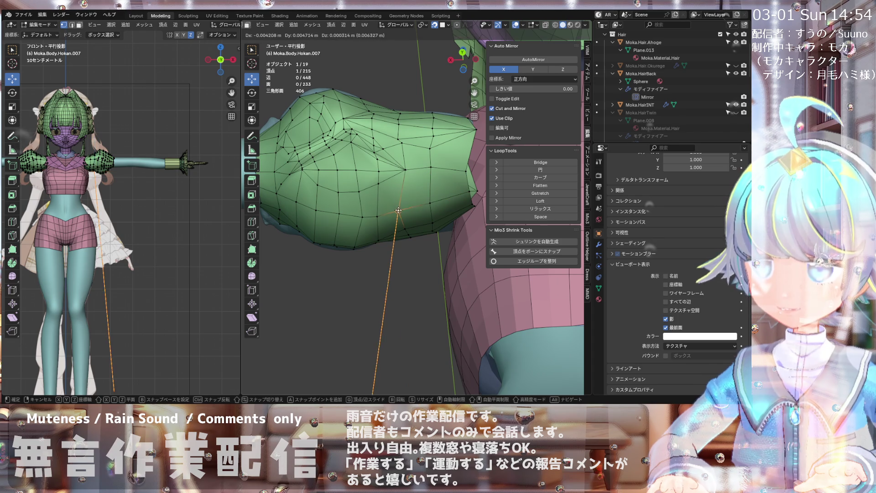
left_click(383, 214)
key("g")
left_click(360, 207)
key("g")
left_click(338, 214)
key("g")
left_click(320, 208)
key("g")
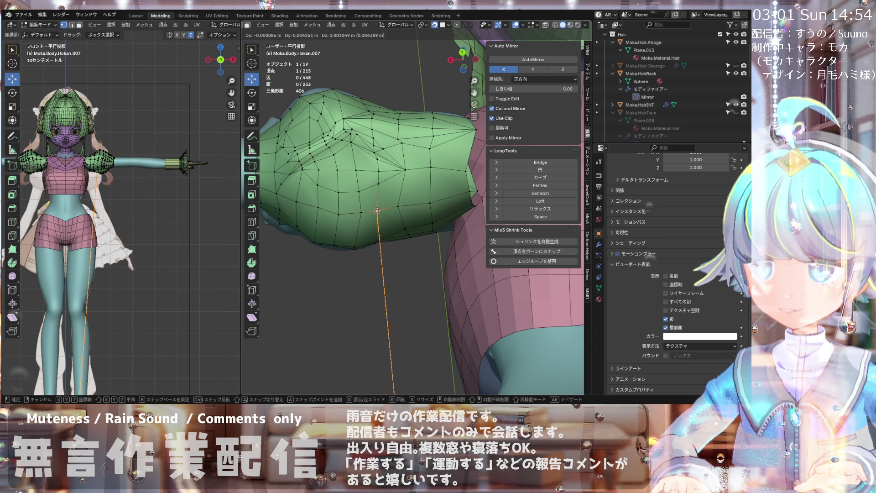
left_click(378, 211)
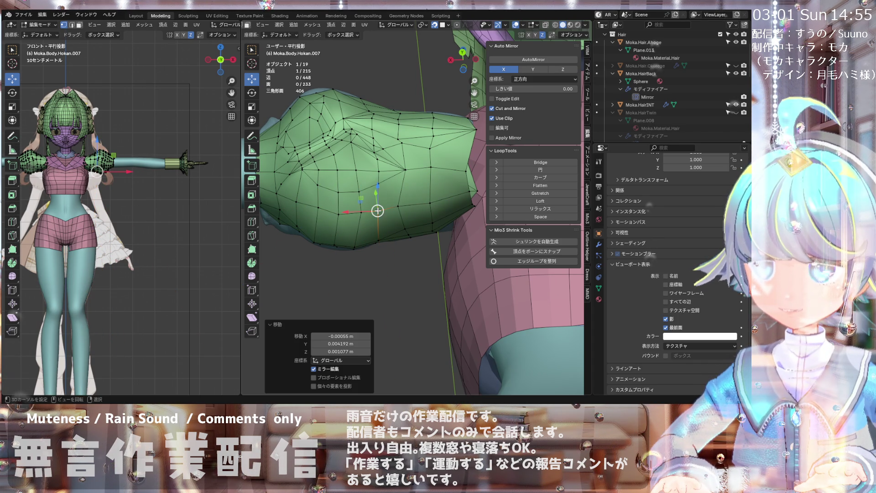
- Turn In Front off and inspect the edited vertex from nearby angles
left_click(666, 327)
middle_click_drag(393, 207, 409, 202)
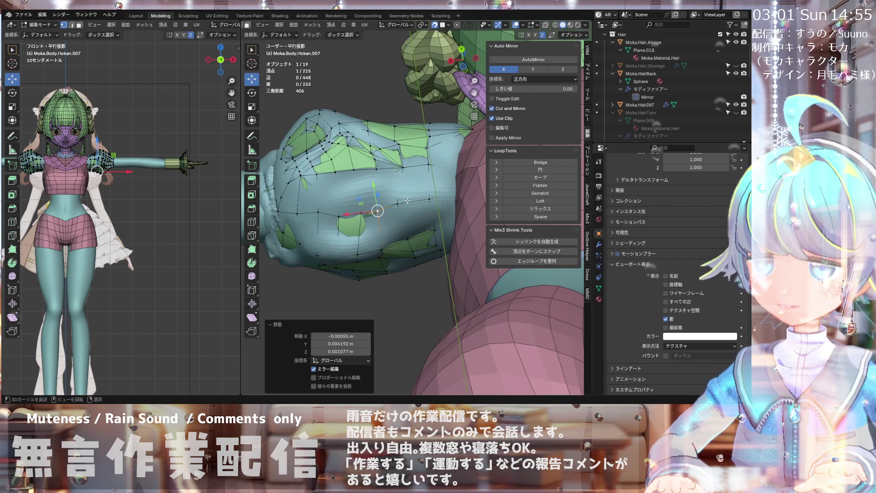
scroll(398, 207, "up", 4)
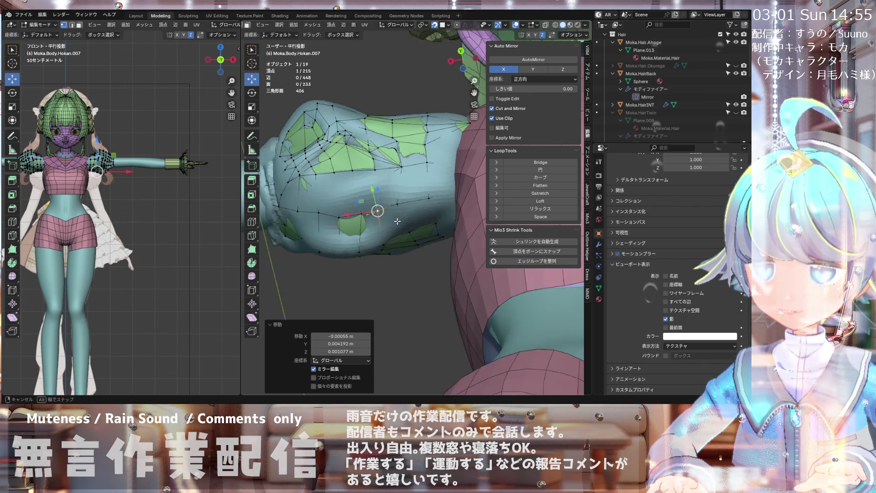
scroll(400, 210, "down", 3)
mouse_move(400, 208)
middle_mouse_down()
mouse_move(395, 198)
mouse_move(406, 206)
mouse_move(381, 254)
mouse_move(370, 223)
mouse_move(420, 195)
middle_mouse_up()
scroll(366, 212, "up", 3)
key("k")
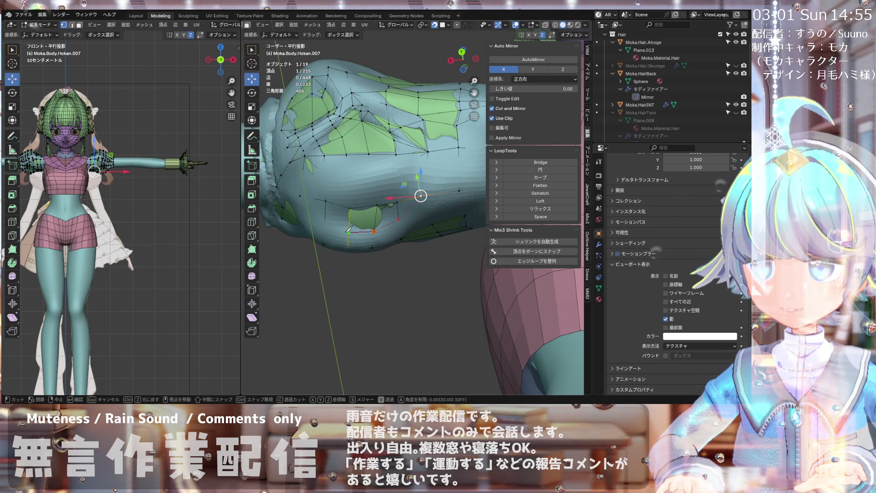
- Finish the knife cut at the snapped vertex and reposition the new cut vertices
left_click(326, 222)
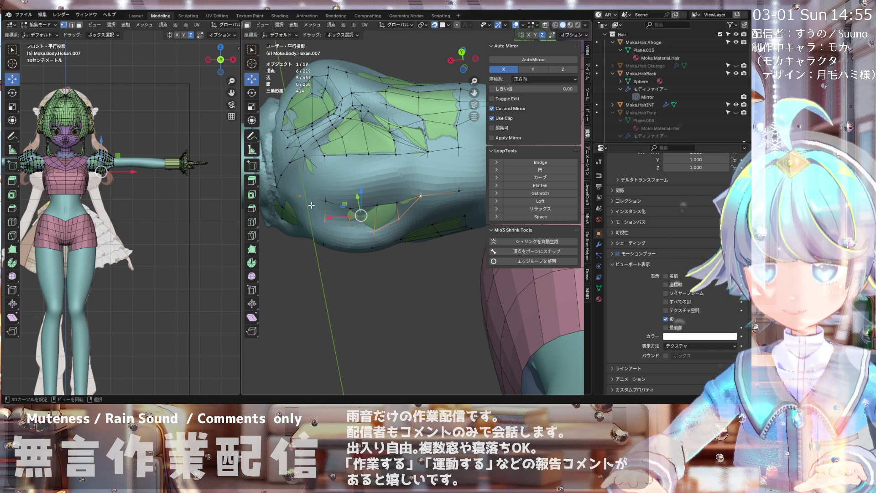
key("Return")
key("g")
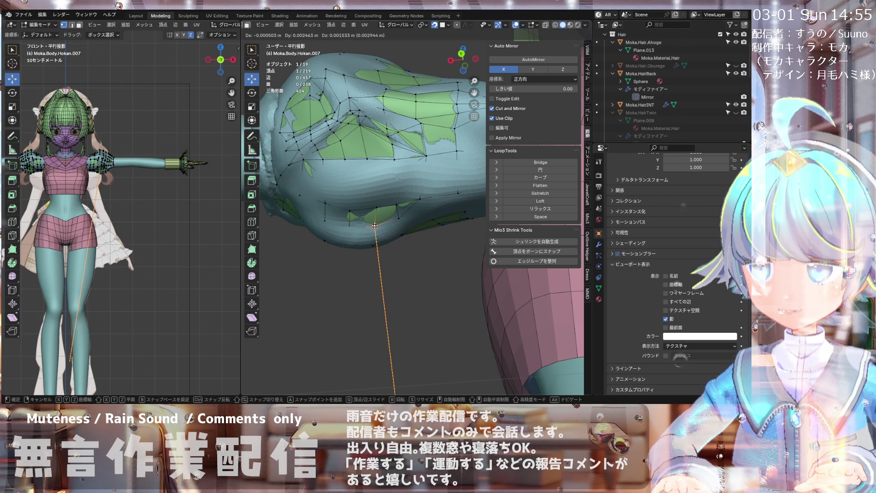
left_click(366, 227)
key("g")
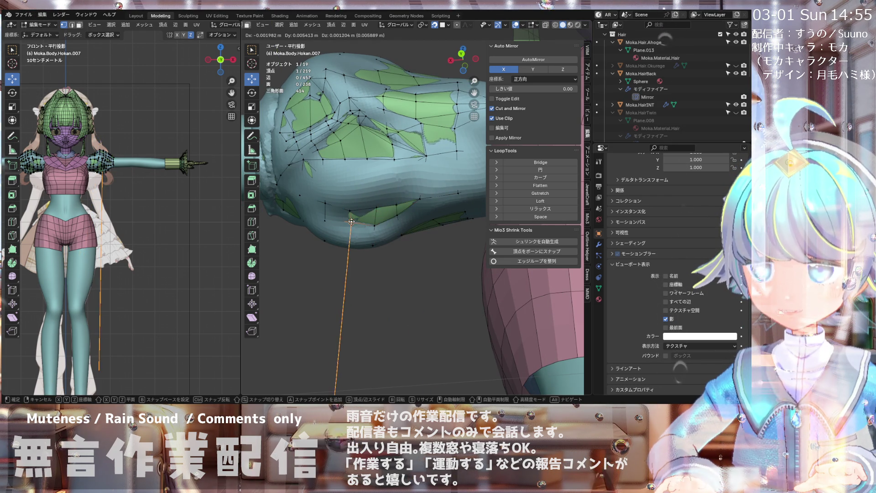
left_click(321, 219)
key("g")
left_click(321, 219)
- Knife another new edge across the sleeve and place the new vertex
mouse_move(322, 219)
middle_mouse_down()
mouse_move(367, 236)
mouse_move(406, 220)
middle_mouse_up()
scroll(415, 216, "up", 2)
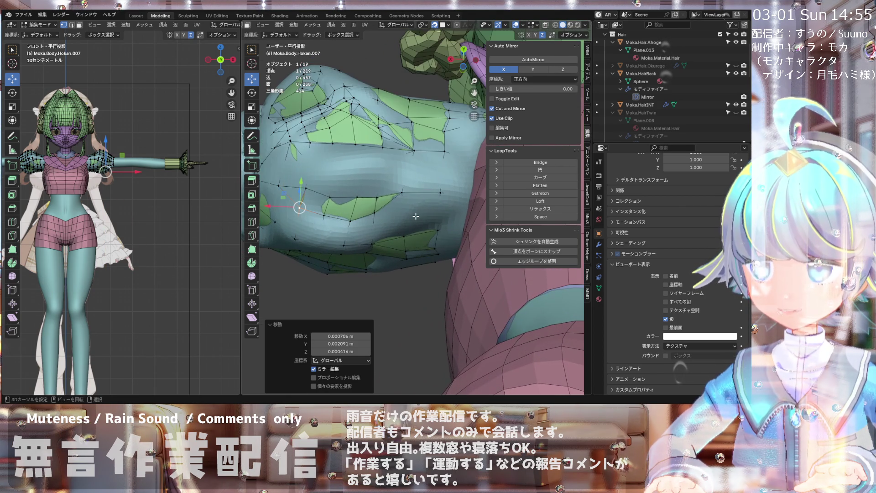
scroll(440, 192, "down", 3)
left_click(436, 204)
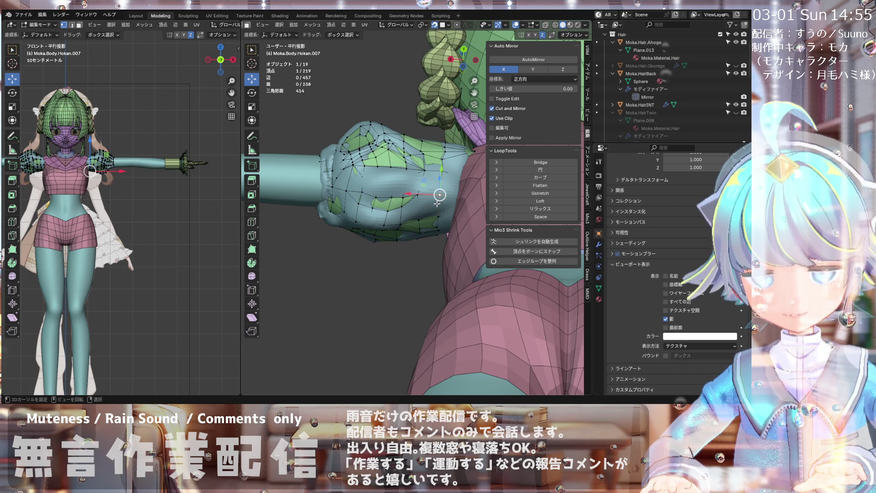
key("k")
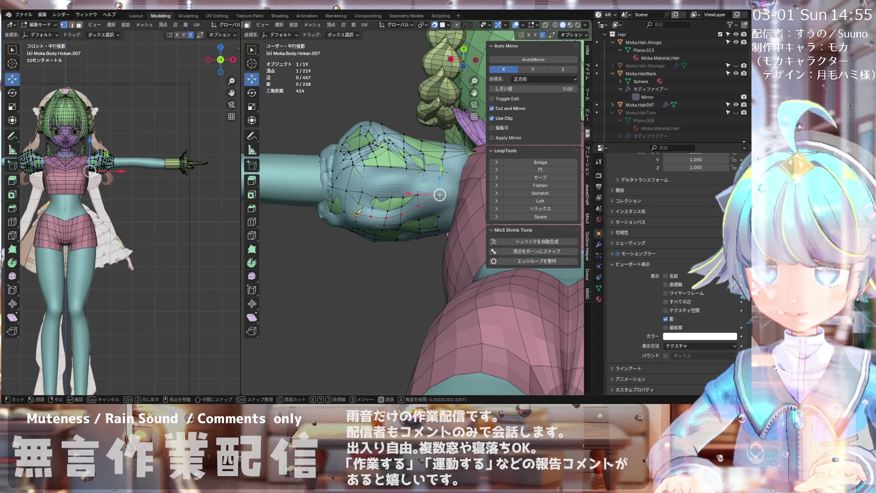
left_click(345, 204)
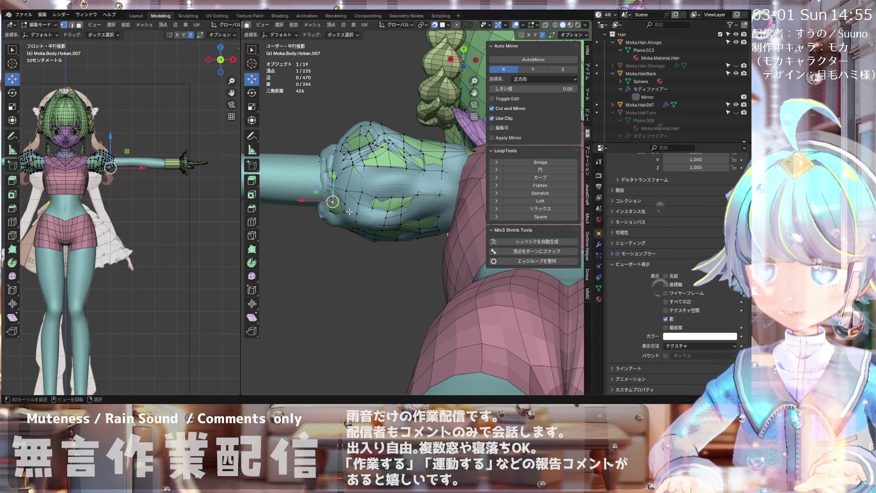
key("Return")
key("g")
left_click(341, 201)
- Pull the sleeve vertices toward the arm with several small moves
key("g")
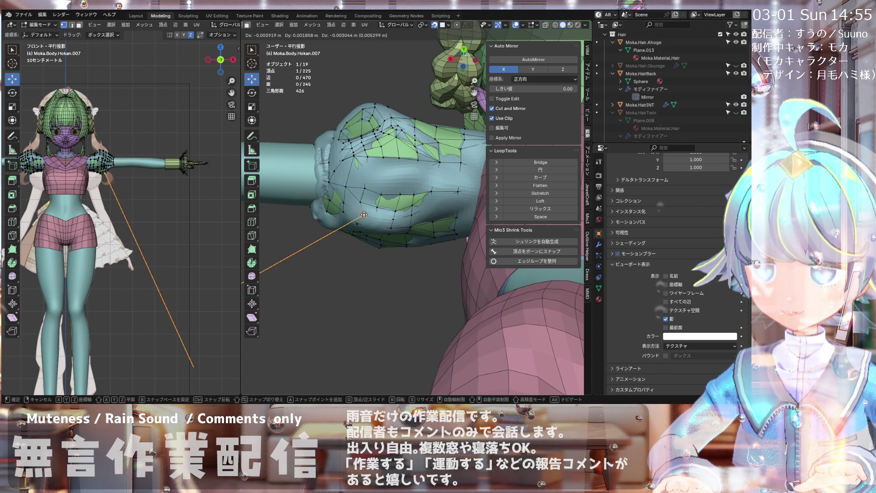
left_click(357, 213)
middle_click_drag(356, 214, 383, 219)
key("g")
left_click(390, 222)
key("g")
left_click(408, 216)
key("g")
left_click(413, 214)
- Raise a sleeve vertex slightly, then move a vertex on the sleeve's lower edge inward
key("g")
left_click(416, 207)
key("g")
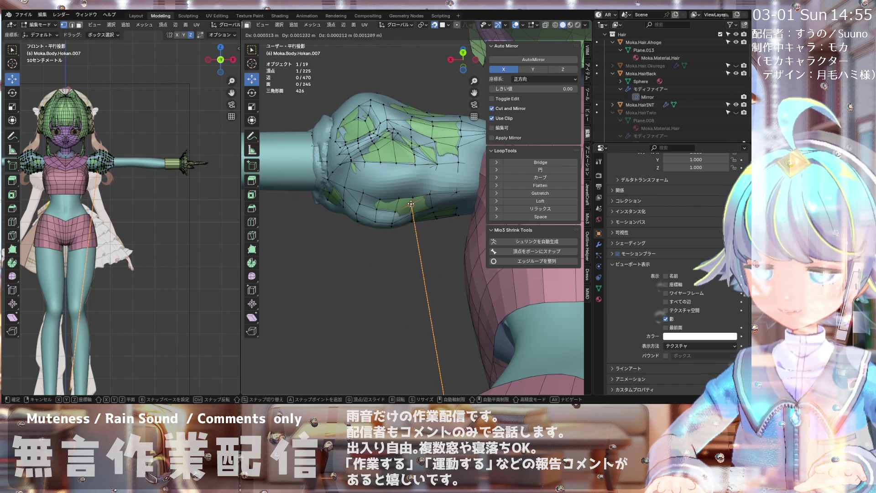
left_click(382, 209)
left_click(382, 209)
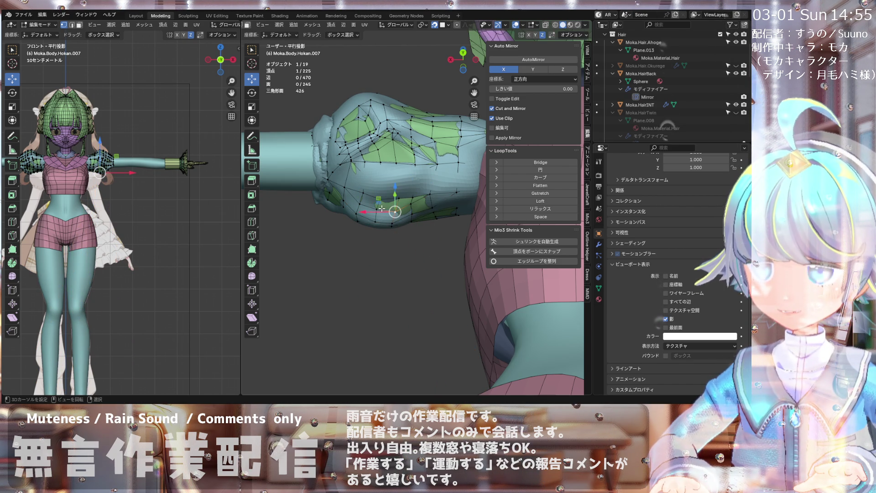
key("g")
left_click(358, 205)
- Finish offsetting the sleeve vertex and orbit around the arm to check it
key("g")
left_click(360, 205)
mouse_move(360, 205)
middle_mouse_down()
mouse_move(396, 218)
mouse_move(445, 180)
mouse_move(410, 246)
mouse_move(548, 283)
mouse_move(410, 214)
middle_mouse_up()
middle_click_drag(393, 179, 392, 140)
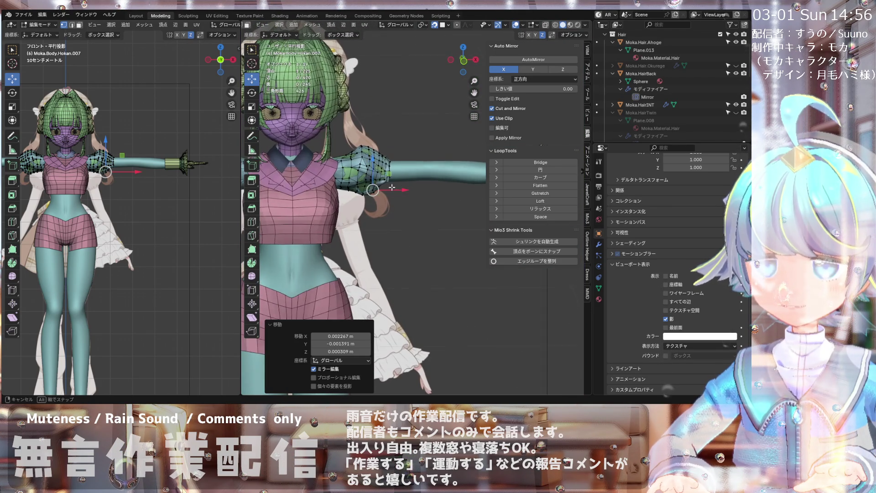
mouse_move(374, 169)
middle_mouse_down()
mouse_move(377, 117)
mouse_move(380, 157)
mouse_move(368, 171)
mouse_move(376, 157)
middle_mouse_up()
- Select a sleeve vertex near the shoulder and switch to Front view
left_click(366, 172)
scroll(376, 157, "up", 3)
scroll(377, 157, "up", 1)
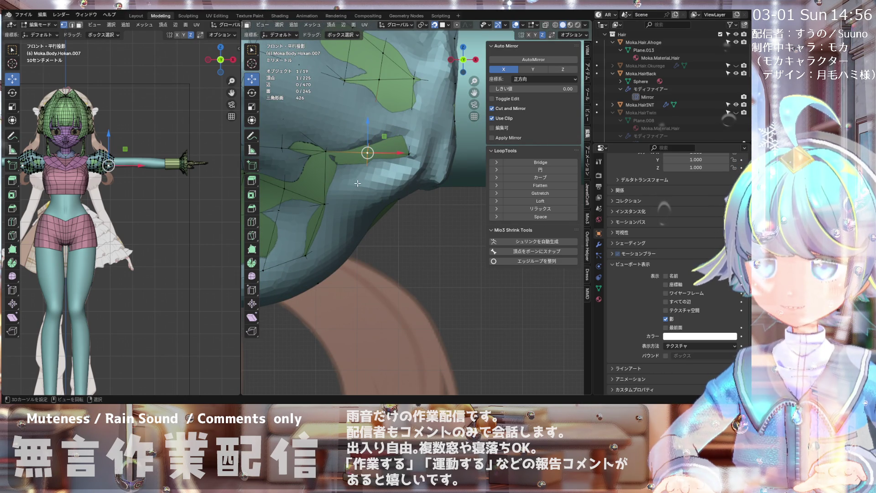
scroll(399, 169, "down", 1)
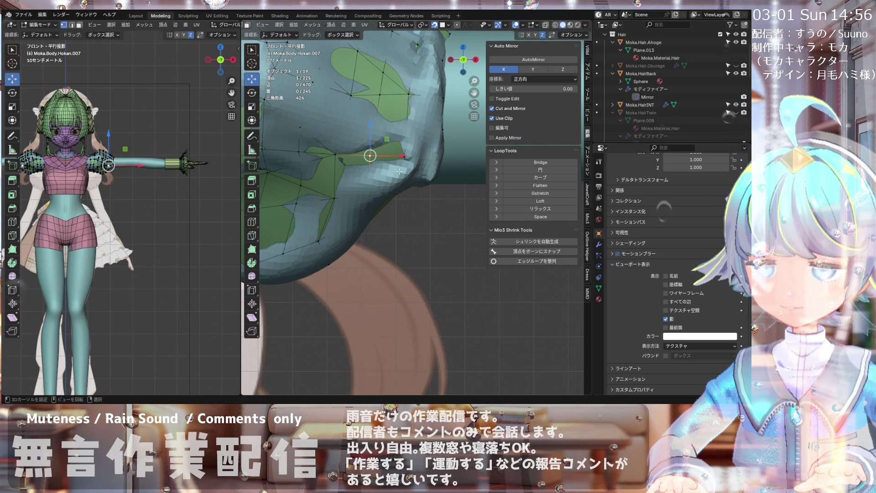
mouse_move(397, 182)
middle_mouse_down()
mouse_move(407, 182)
mouse_move(381, 135)
mouse_move(335, 177)
mouse_move(385, 174)
middle_mouse_up()
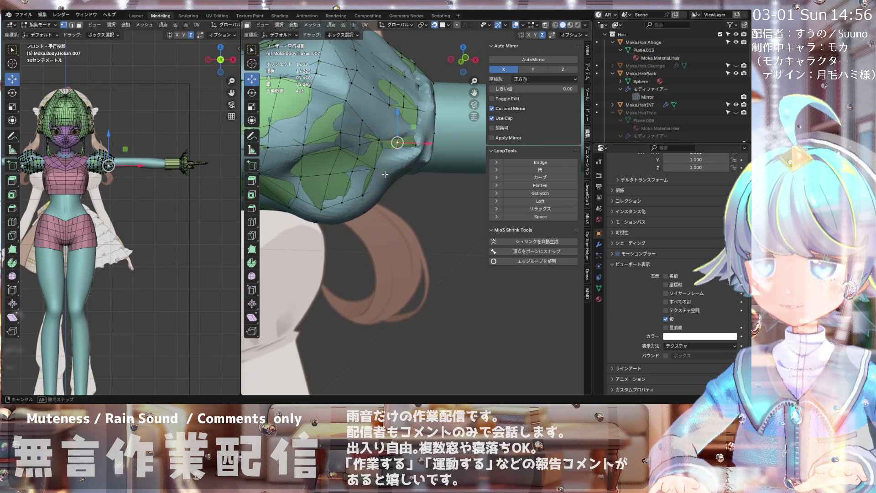
key("KP_1")
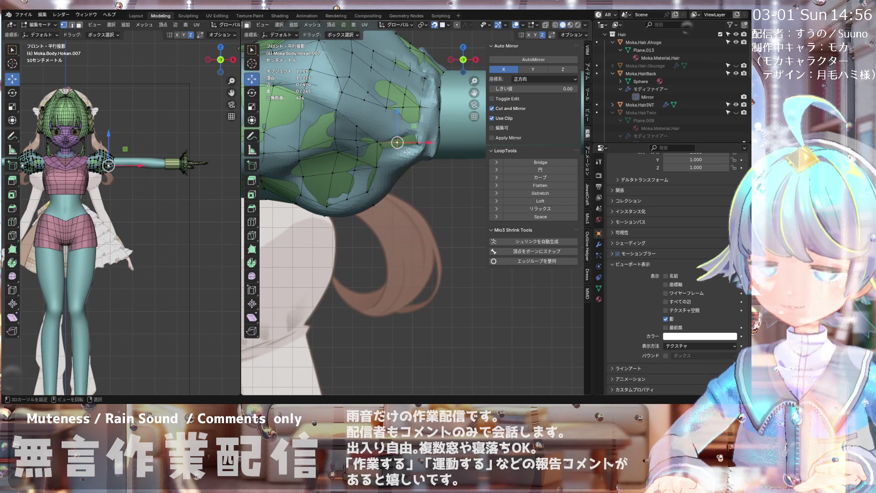
- Shift the sleeve vertex right along X and make a first knife cut across the sleeve
left_click_drag(422, 146, 447, 146)
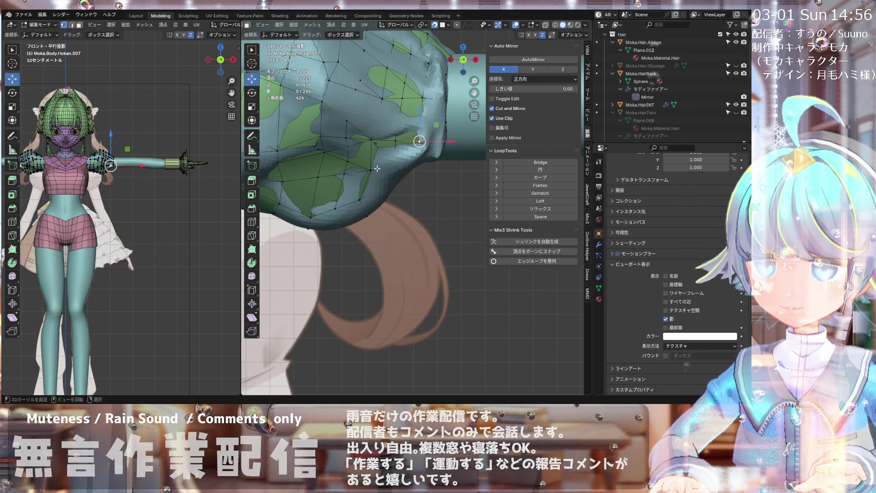
key("k")
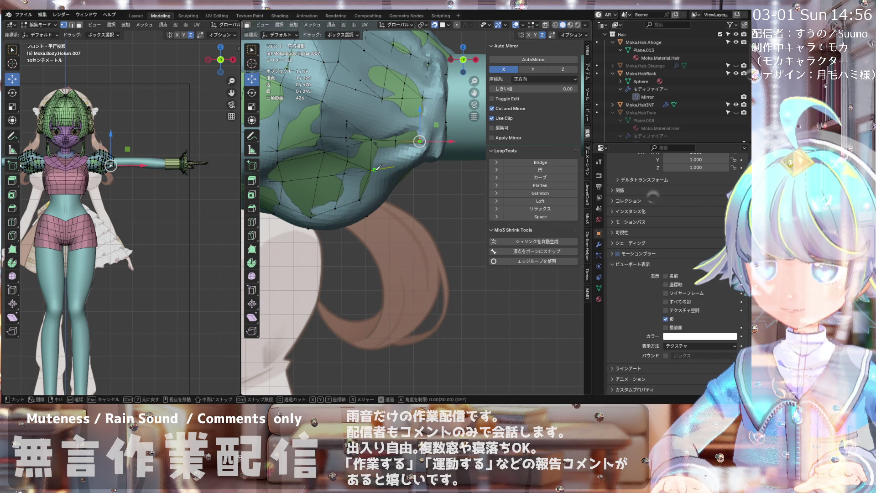
key("Return")
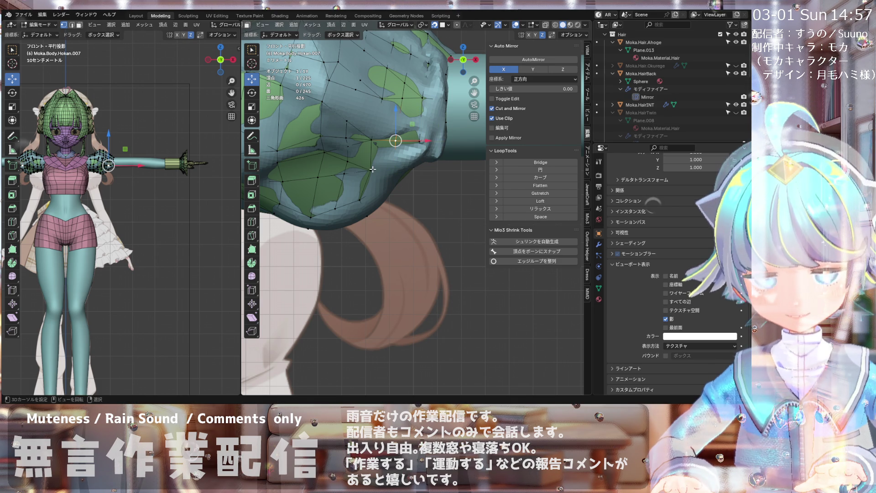
- Cut another edge across the sleeve near the arm, adding a vertex
key("k")
left_click(370, 170)
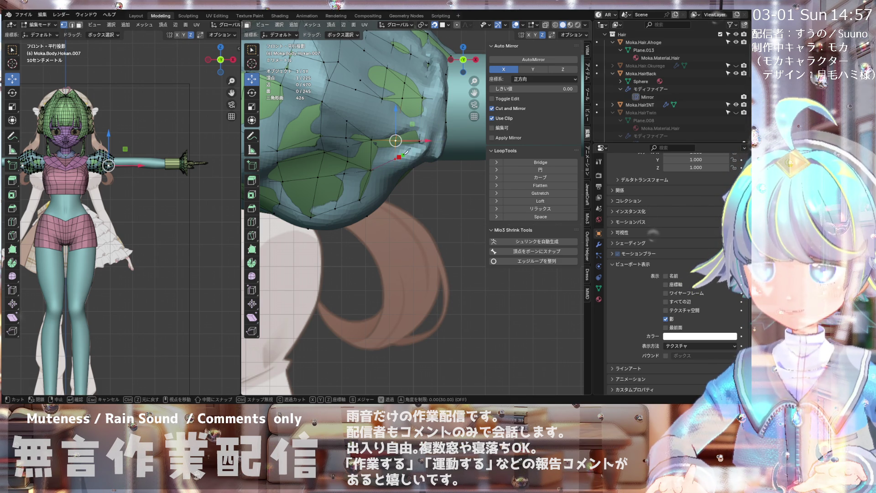
key("Escape")
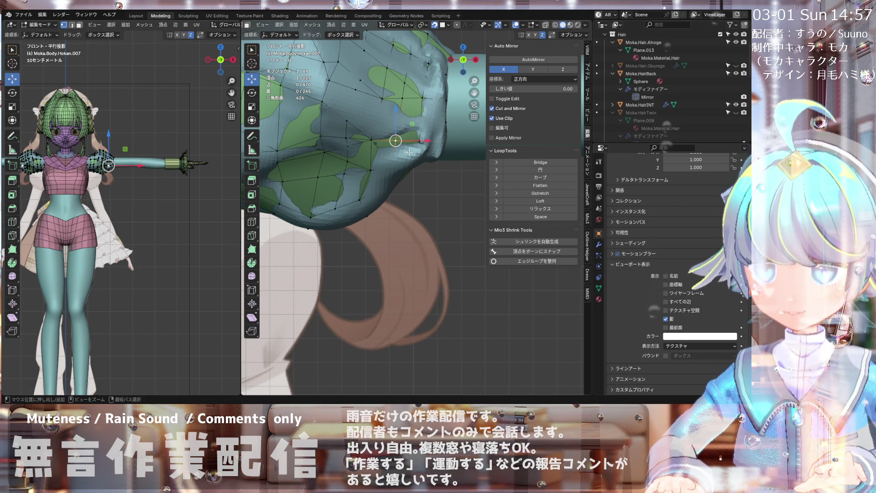
key("k")
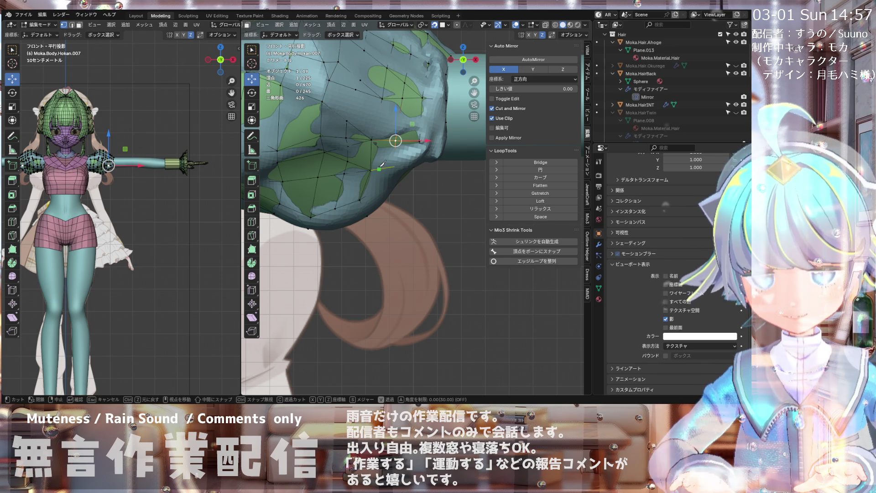
left_click(419, 141)
key("Return")
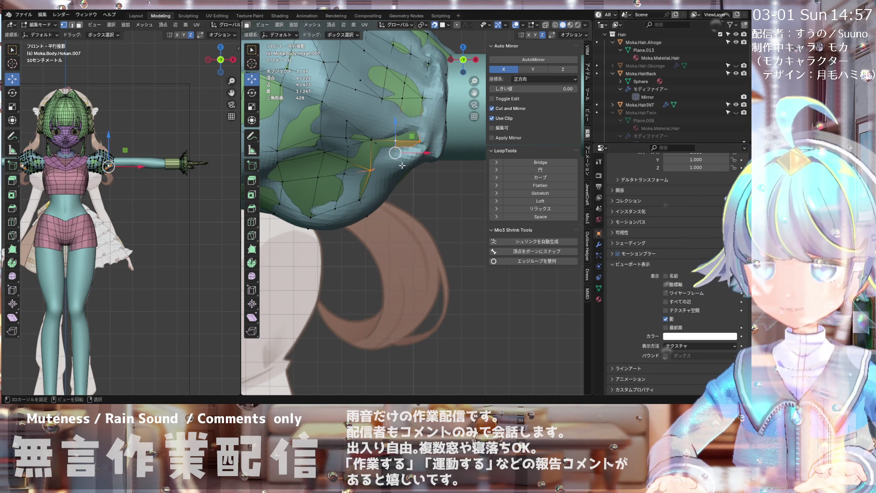
mouse_move(419, 141)
middle_mouse_down()
mouse_move(384, 155)
mouse_move(404, 168)
mouse_move(364, 128)
mouse_move(409, 176)
middle_mouse_up()
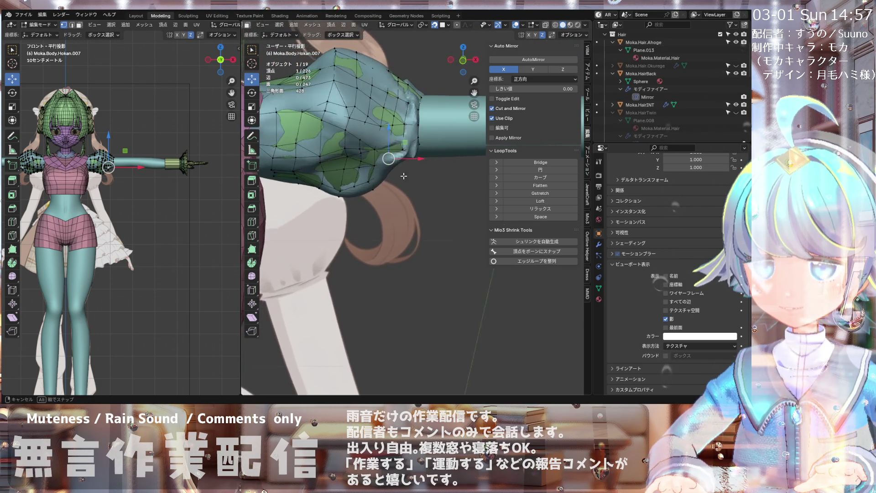
mouse_move(397, 170)
middle_mouse_down()
mouse_move(338, 177)
mouse_move(362, 169)
middle_mouse_up()
scroll(368, 166, "up", 5)
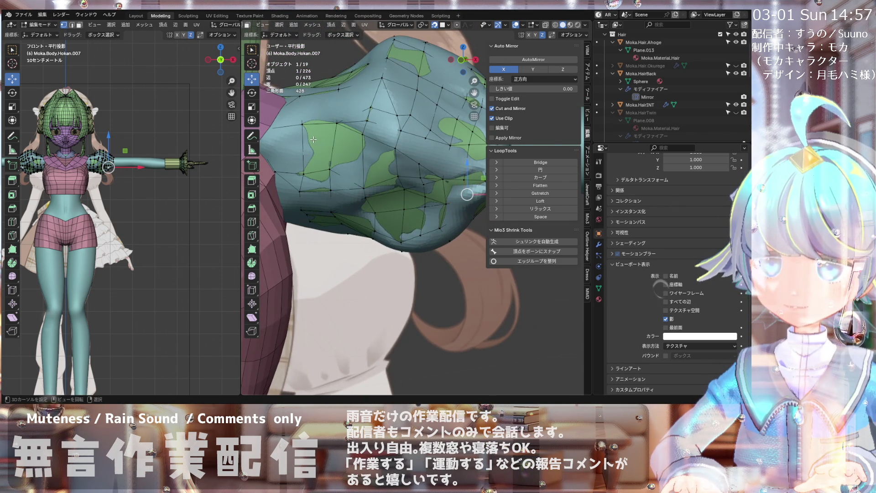
right_click(305, 131, "shift")
scroll(286, 142, "down", 5)
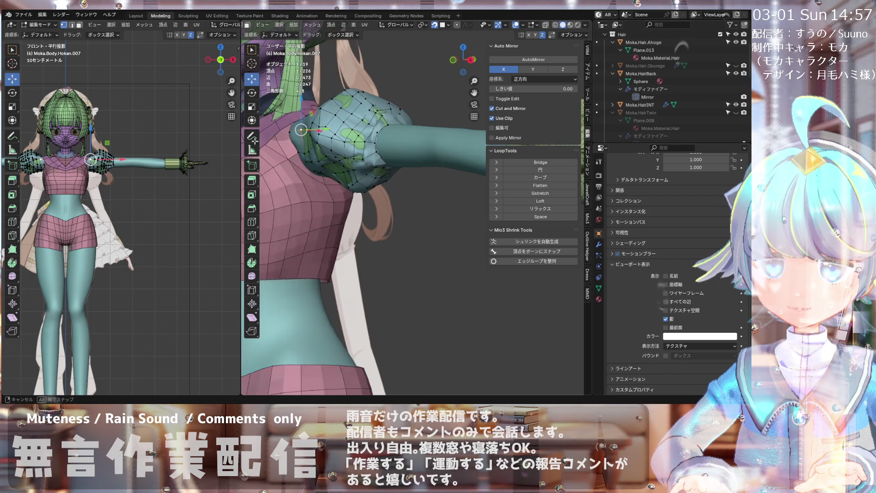
scroll(284, 139, "up", 3)
mouse_move(295, 151)
middle_mouse_down()
mouse_move(292, 137)
mouse_move(290, 152)
mouse_move(351, 160)
mouse_move(342, 168)
mouse_move(389, 101)
middle_mouse_up()
scroll(320, 157, "down", 4)
scroll(354, 163, "up", 4)
scroll(356, 153, "up", 3)
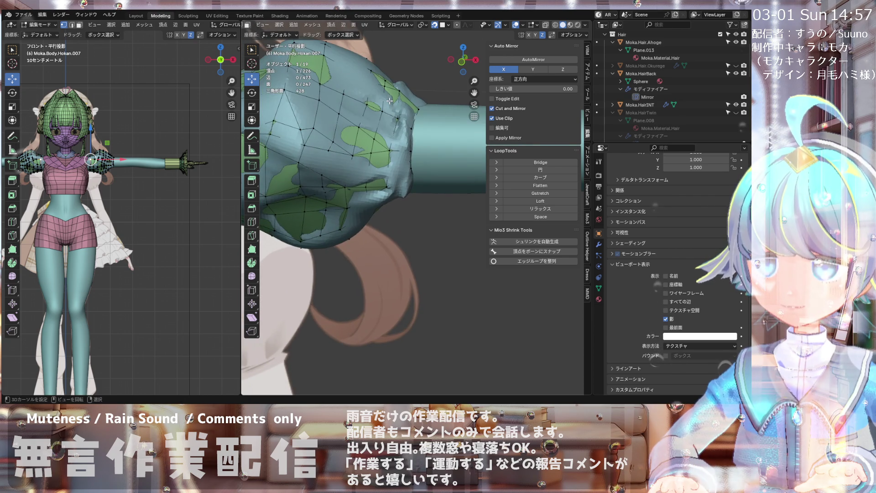
scroll(389, 101, "up", 2)
scroll(339, 104, "down", 3)
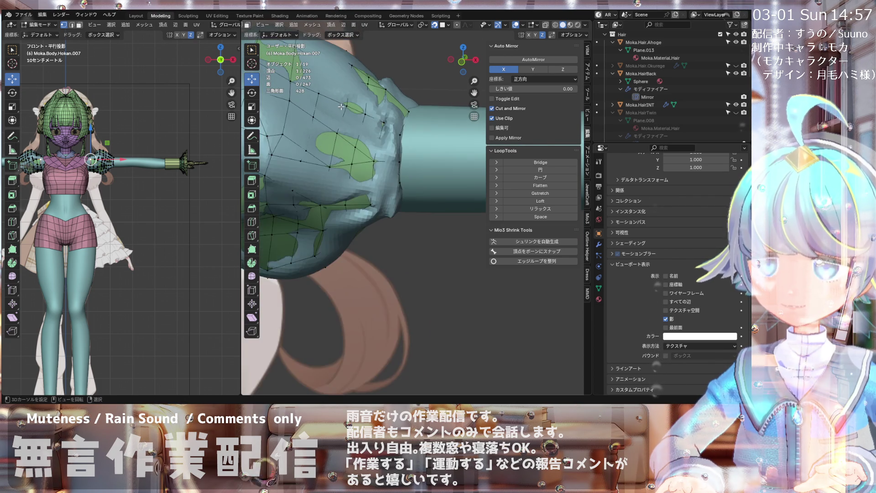
scroll(334, 102, "up", 3)
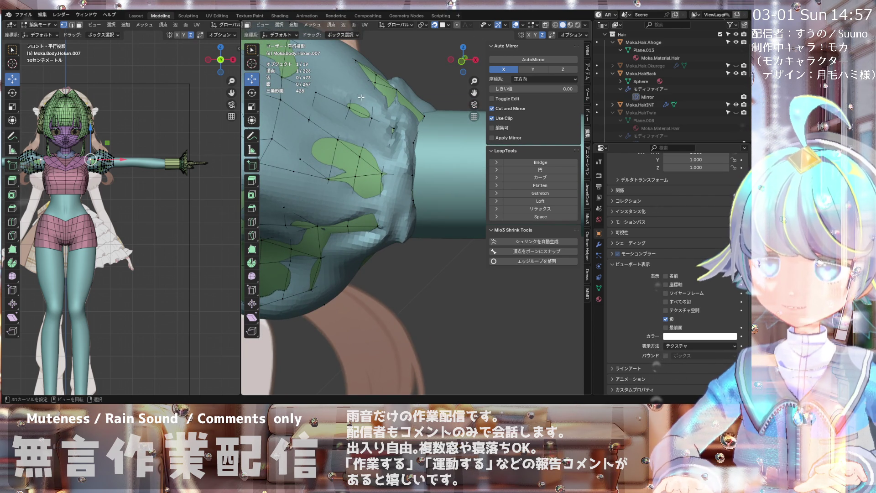
key("KP_1")
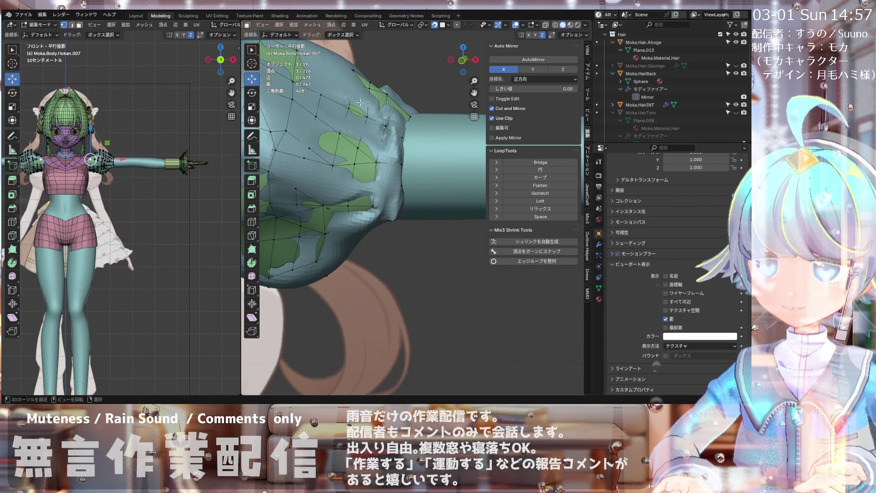
- Select the lower sleeve vertex and knife a new edge across the puff near the arm band
scroll(355, 144, "up", 1)
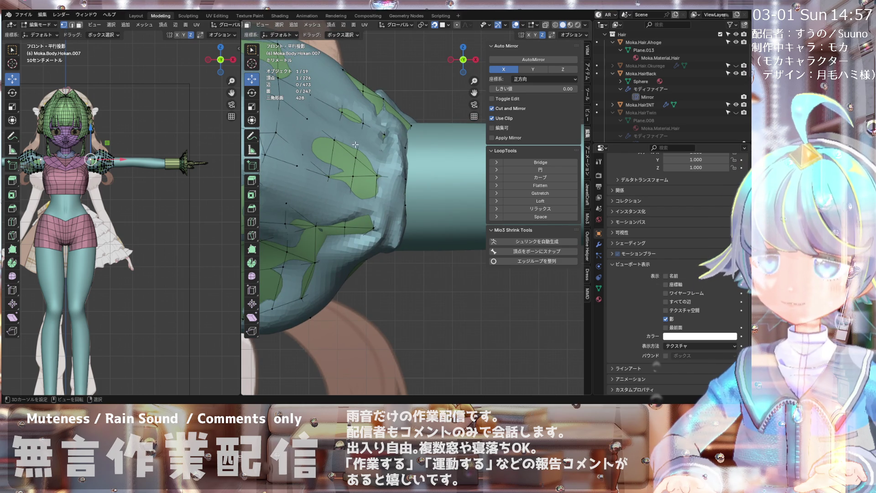
scroll(358, 157, "up", 1)
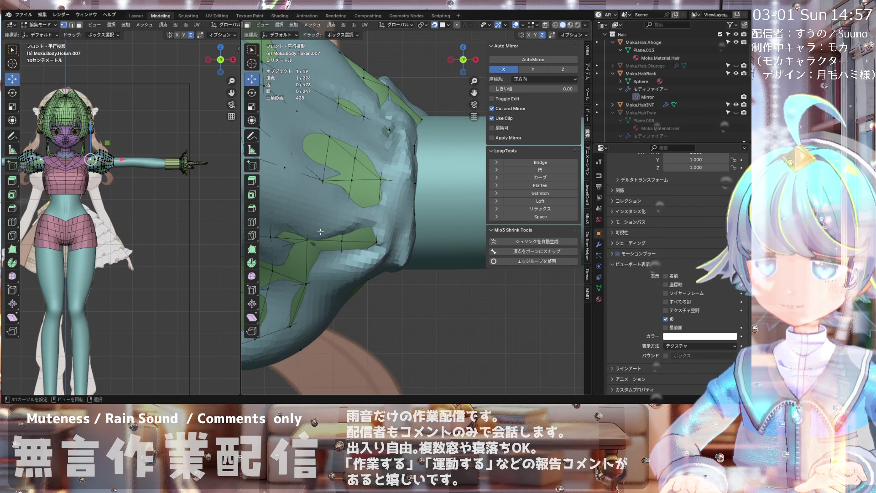
left_click(308, 239)
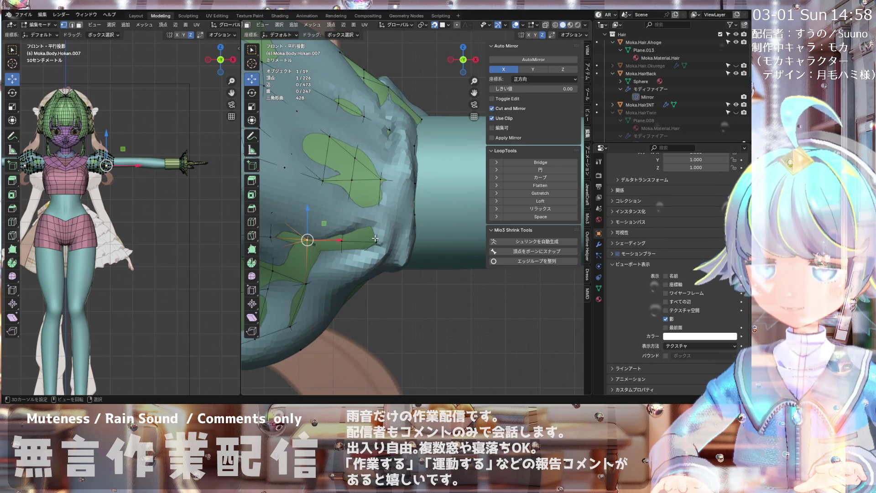
left_click(338, 227)
left_click(307, 239)
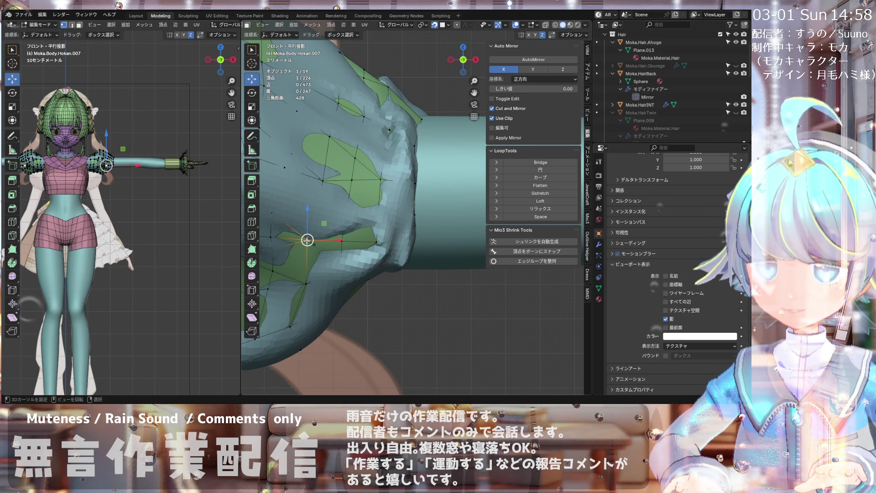
key("k")
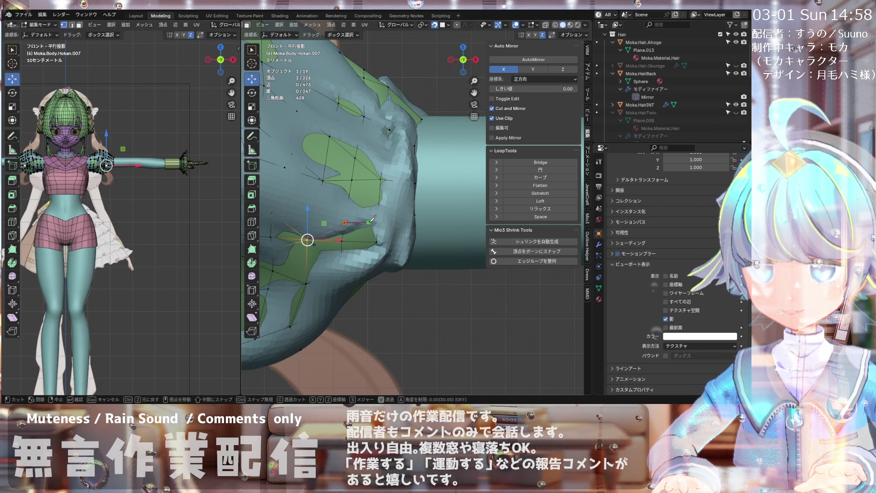
key("Return")
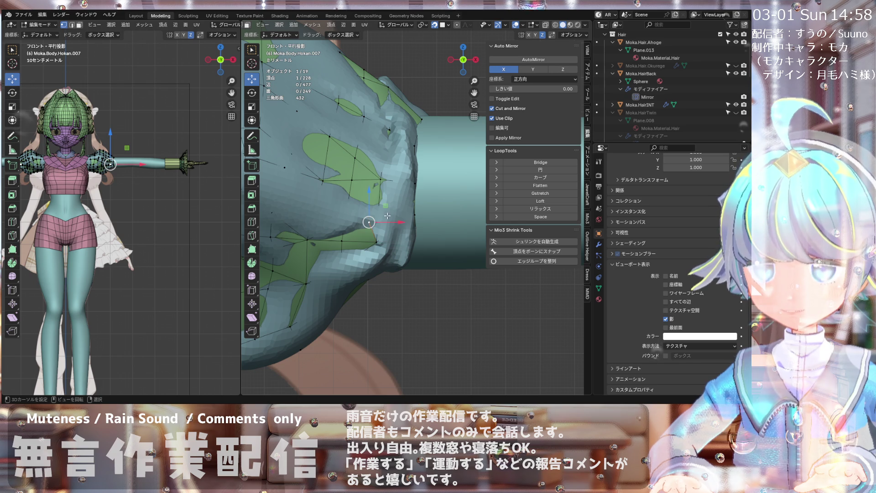
- Show the sleeve In Front and add a vertex between two neighbouring sleeve vertices with J
left_click(665, 327)
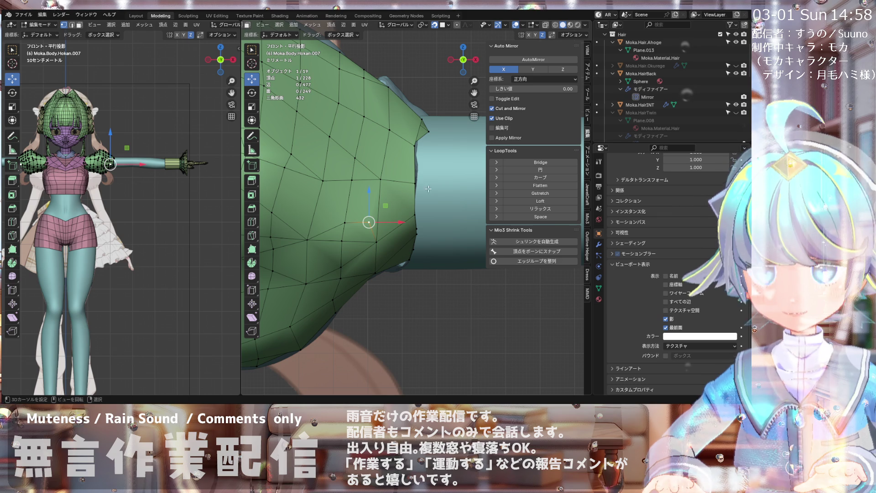
left_click(415, 216, "shift")
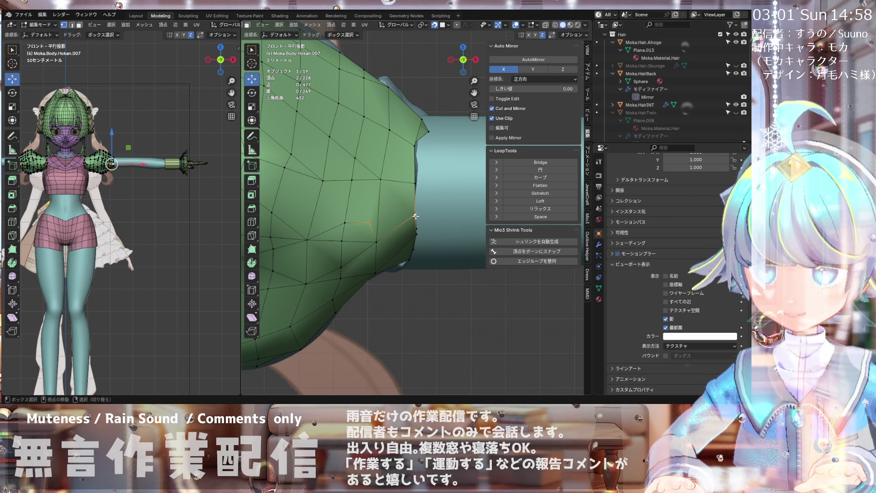
key("j")
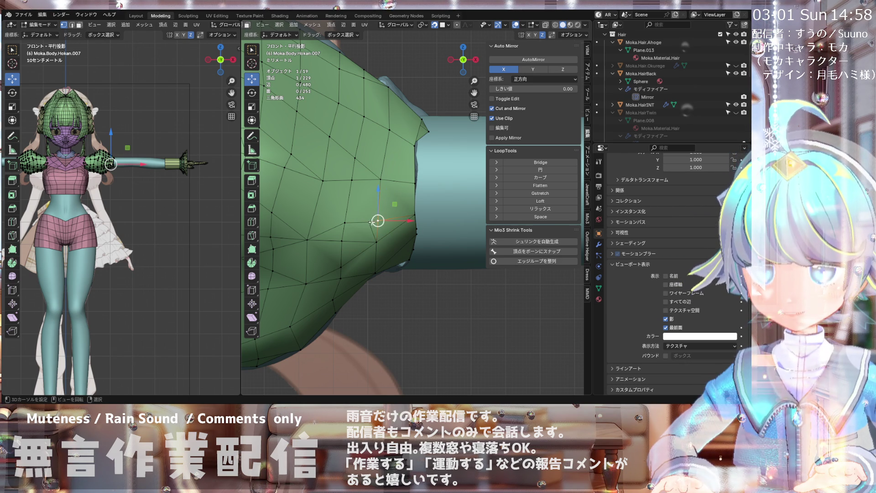
left_click(369, 222)
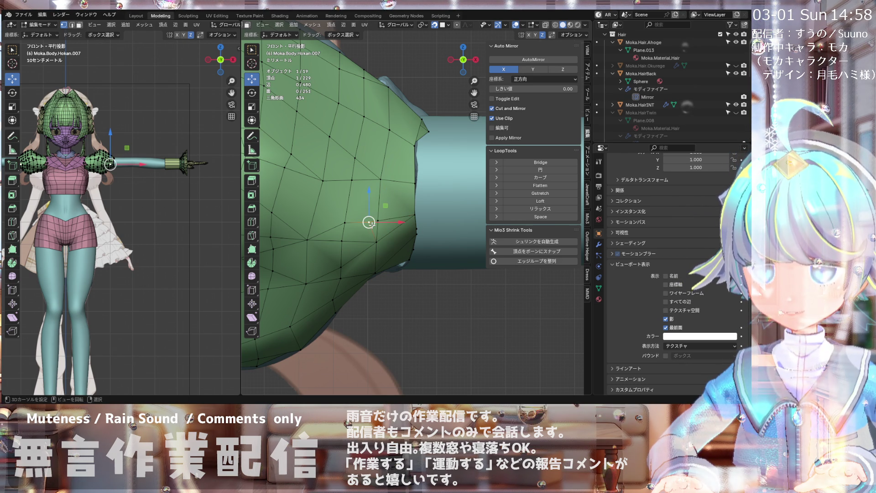
middle_click_drag(369, 222, 367, 223)
- Check the sleeve in Front view, then turn In Front display off
key("KP_1")
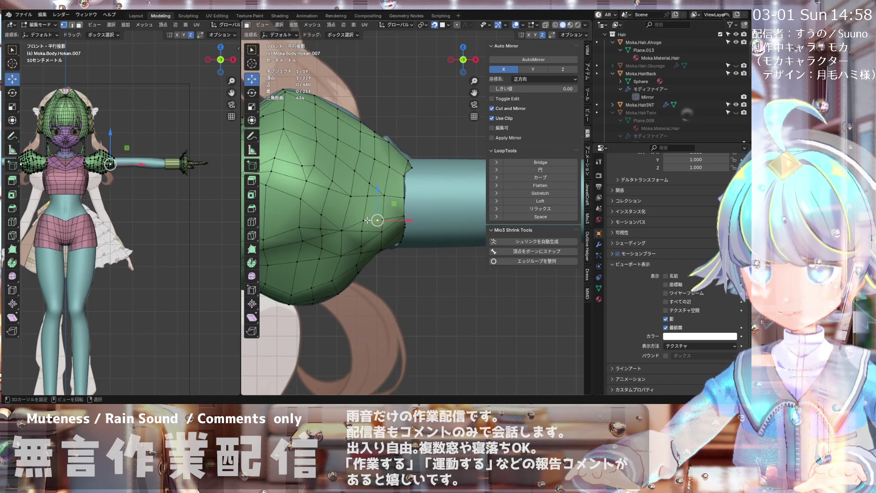
scroll(368, 223, "up", 1)
scroll(343, 239, "down", 4)
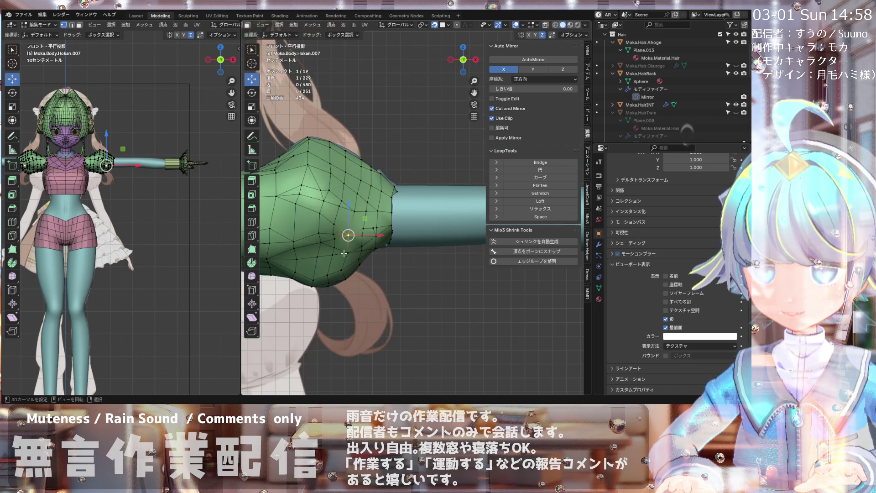
scroll(347, 232, "up", 1)
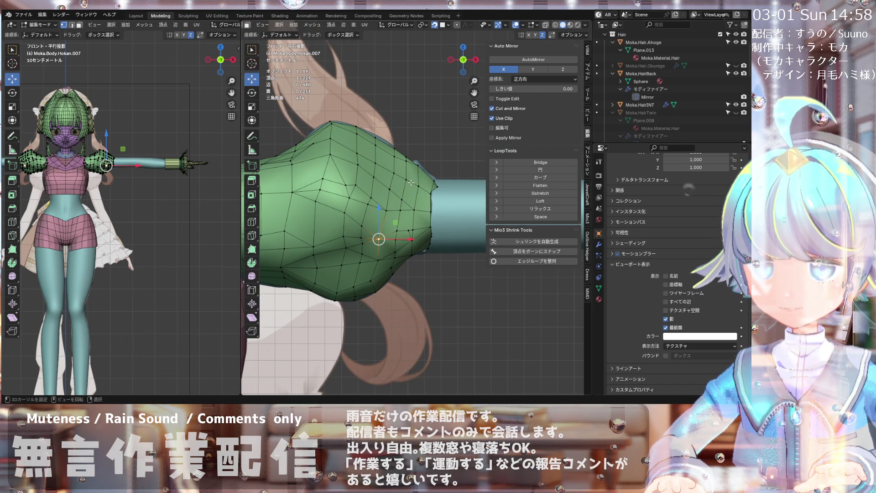
scroll(412, 182, "up", 1)
scroll(411, 182, "down", 1)
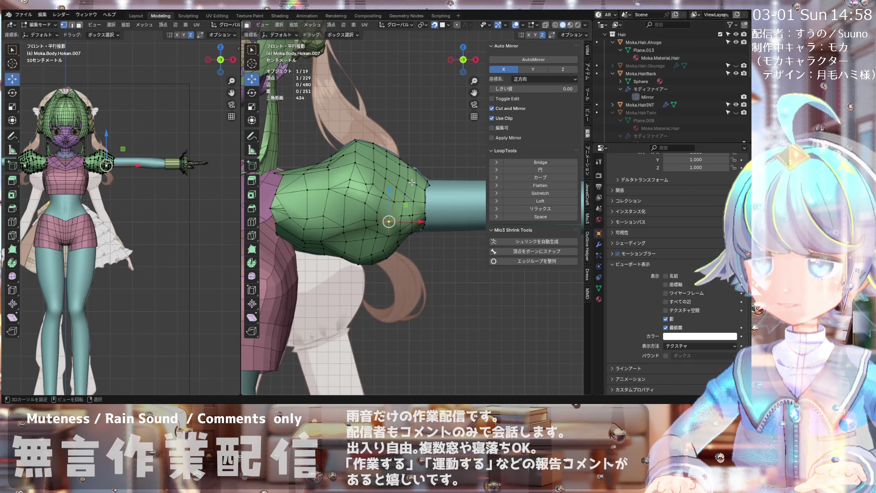
scroll(424, 214, "up", 5)
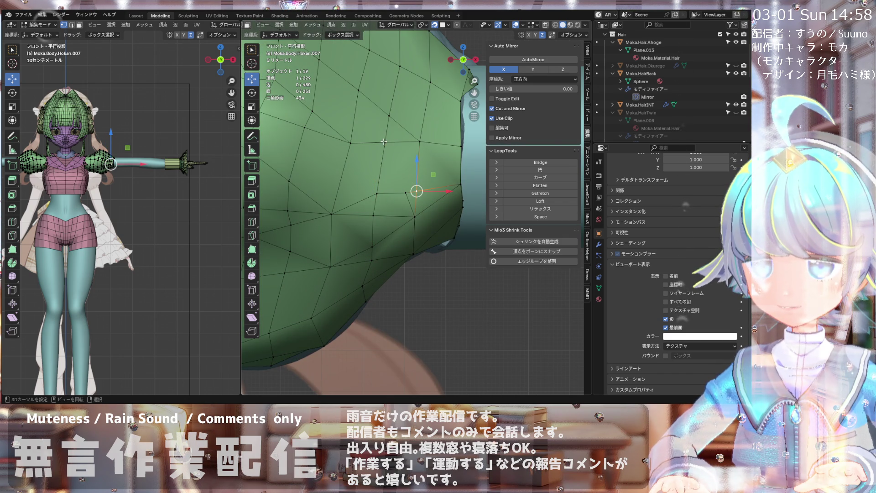
scroll(407, 192, "down", 1)
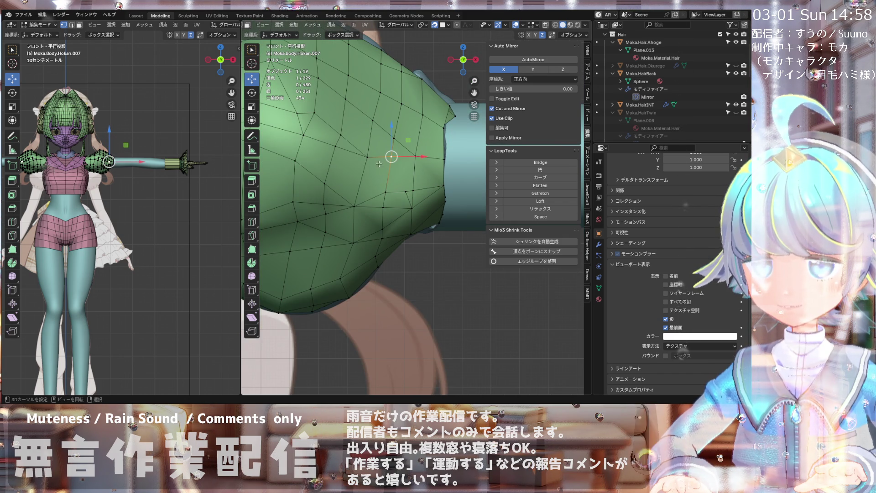
scroll(410, 178, "down", 4)
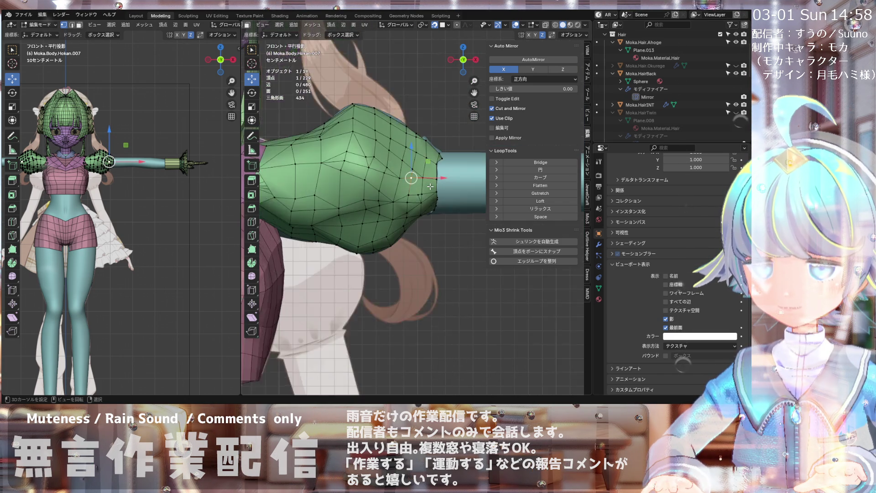
scroll(431, 186, "up", 2)
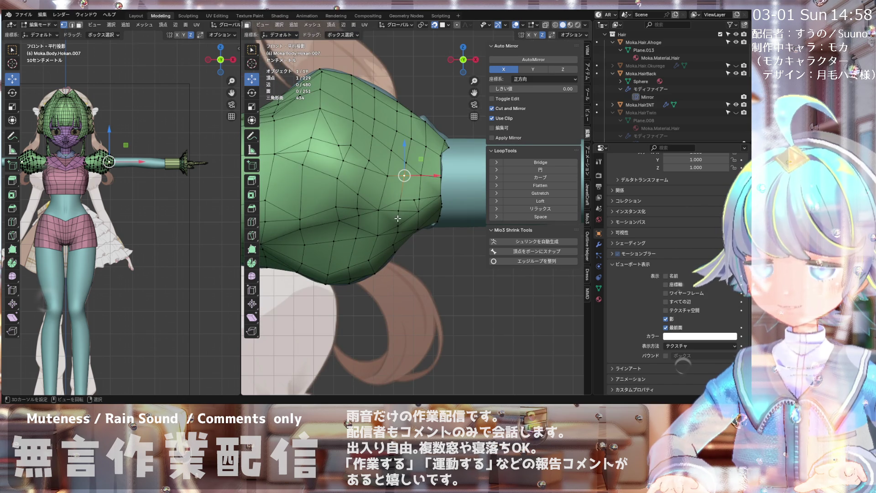
scroll(398, 218, "up", 2)
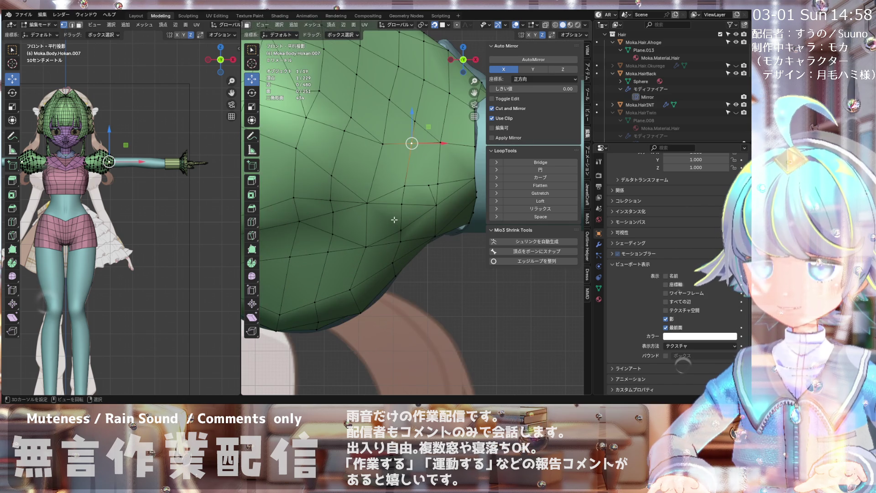
left_click(668, 329)
- Compare the sleeve with In Front display on and off, leaving it off so the body hides its back
left_click(667, 328)
left_click(667, 329)
left_click(667, 328)
left_click(667, 328)
left_click(667, 329)
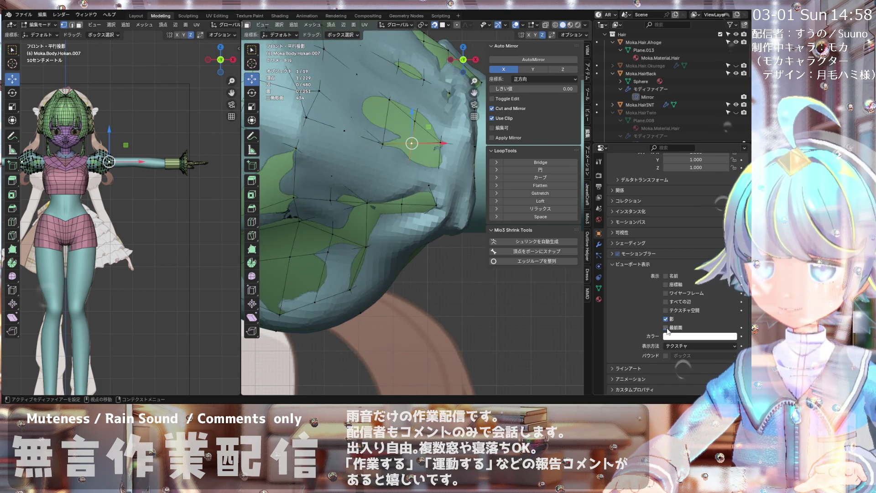
left_click(667, 328)
left_click(667, 328)
left_click(667, 329)
left_click(667, 328)
left_click(667, 328)
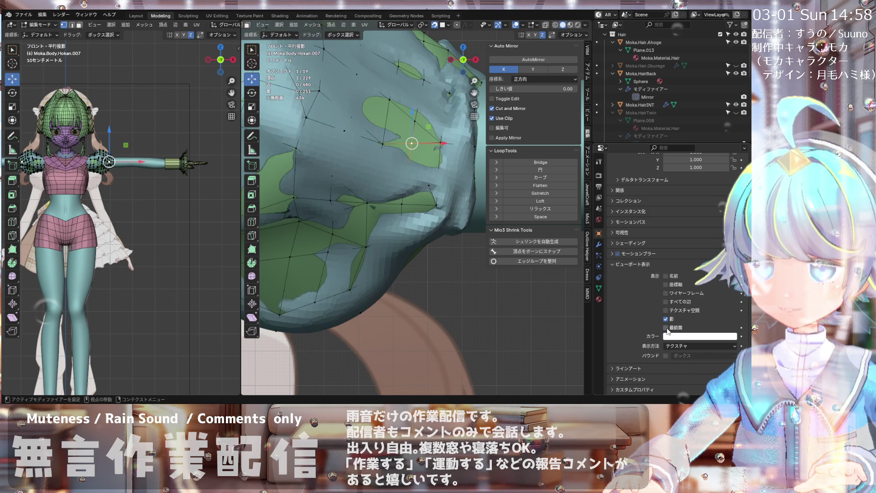
left_click(667, 329)
left_click(668, 328)
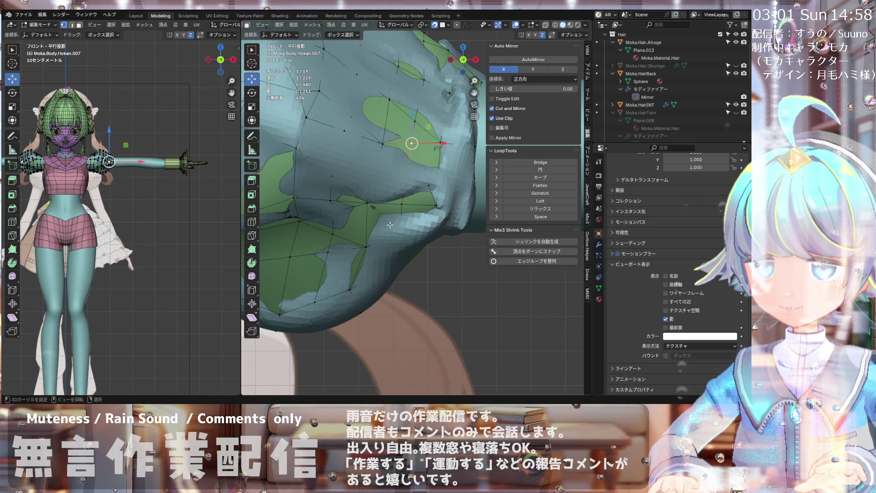
- Pull the selected sleeve vertex downward
mouse_move(411, 143)
left_mouse_down()
mouse_move(405, 194)
mouse_move(437, 205)
left_mouse_up()
middle_click_drag(437, 205, 448, 189)
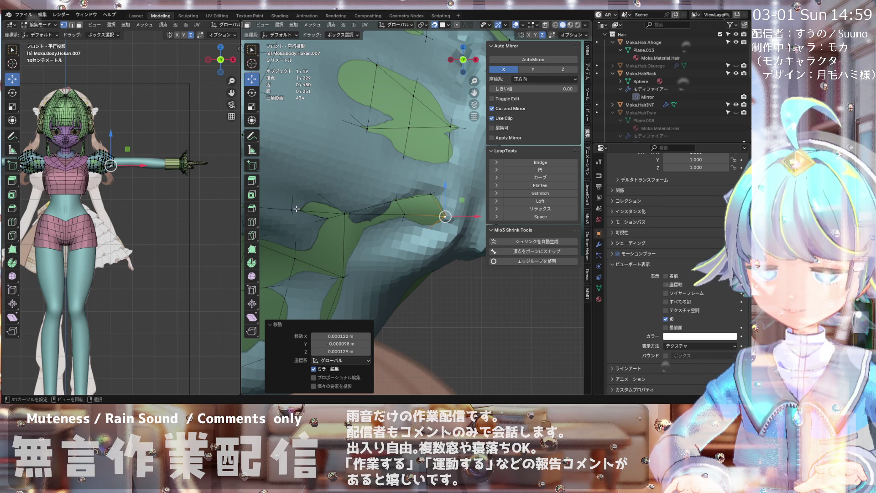
scroll(362, 214, "down", 3)
scroll(362, 214, "down", 3)
scroll(365, 214, "up", 3)
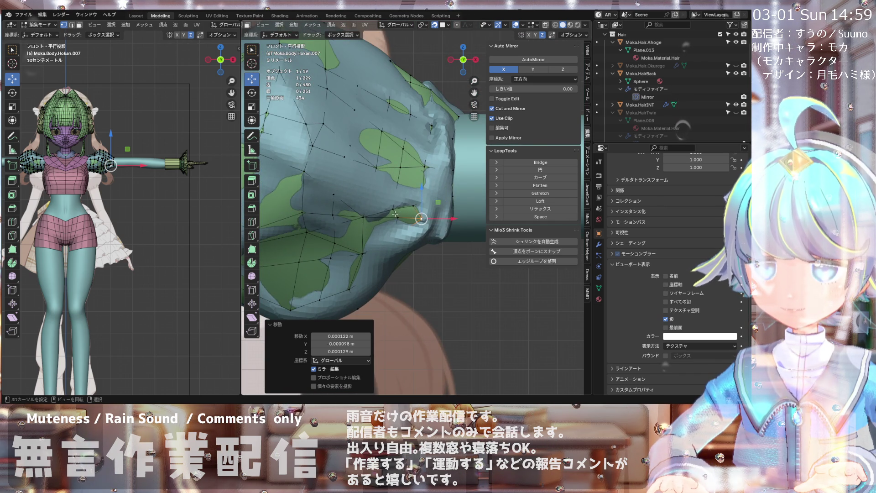
scroll(400, 214, "up", 1)
scroll(360, 211, "down", 2)
- Knife a short two-point cut into the sleeve near the upper arm
key("k")
left_click(360, 216)
left_click(390, 201)
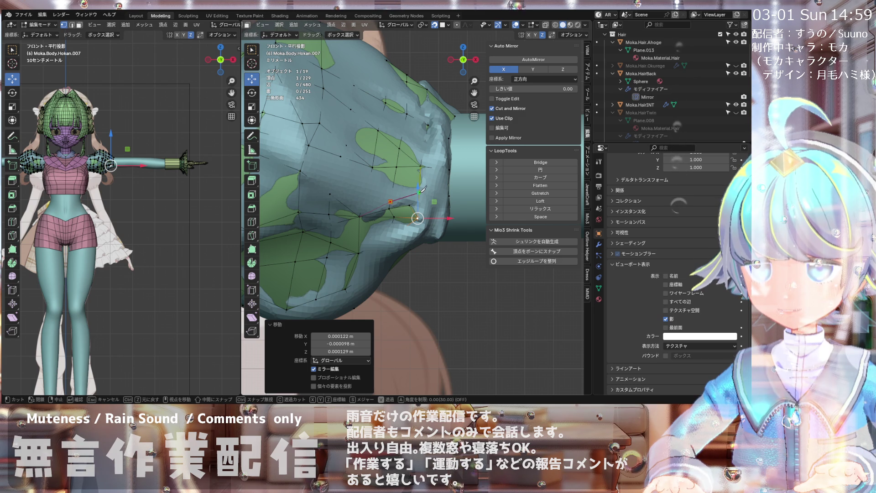
key("Return")
- Turn In Front display back on and select a single sleeve vertex
scroll(413, 195, "up", 2)
scroll(413, 196, "up", 3)
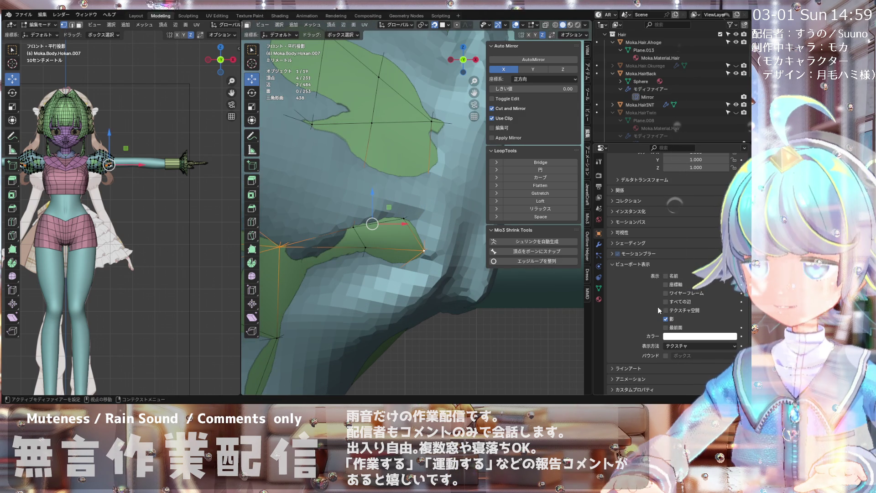
left_click(665, 328)
left_click(426, 207)
middle_click_drag(395, 226, 399, 216, "shift")
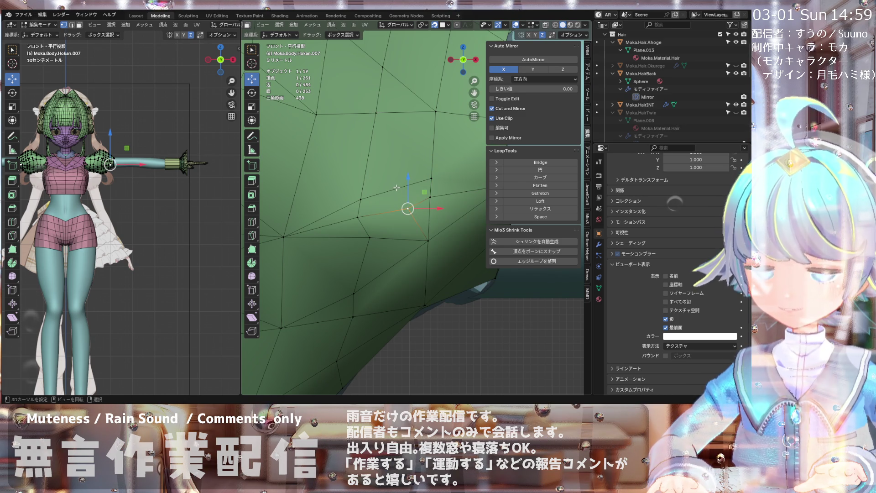
- Merge away two extra vertices in the sleeve mesh
scroll(408, 207, "down", 2)
scroll(401, 200, "up", 1)
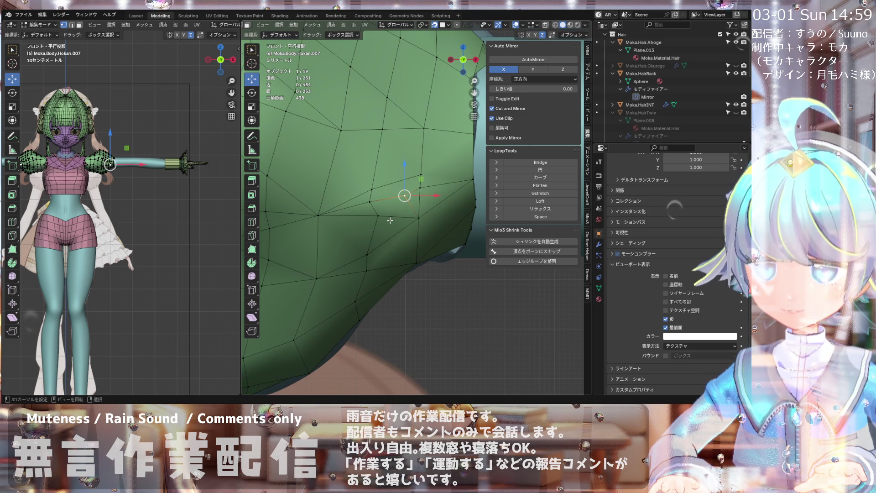
left_click(371, 202, "shift")
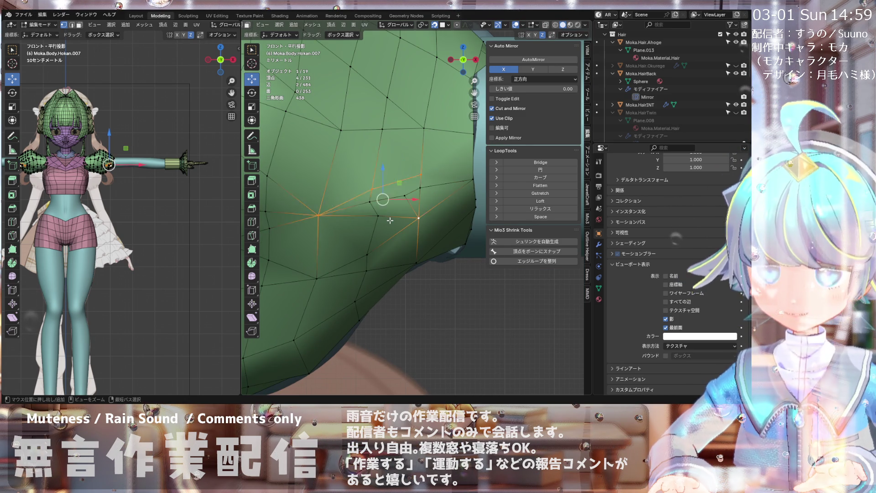
key("m")
left_click(372, 203)
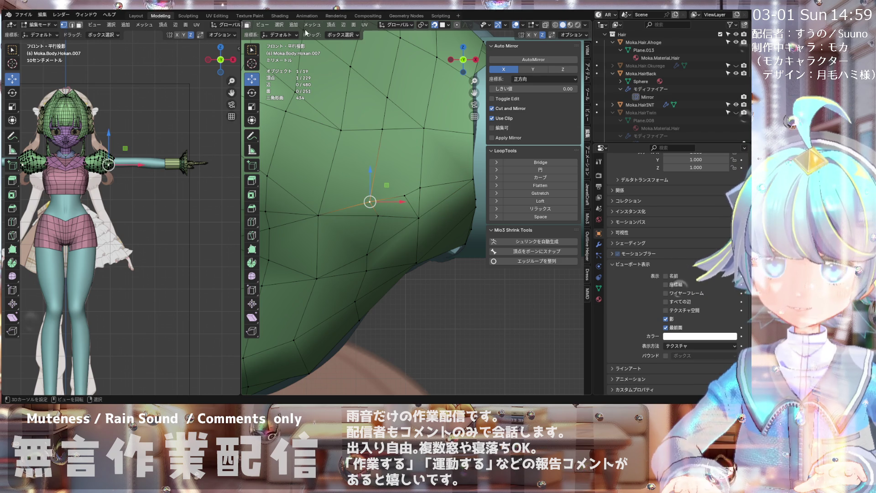
scroll(310, 26, "up", 2)
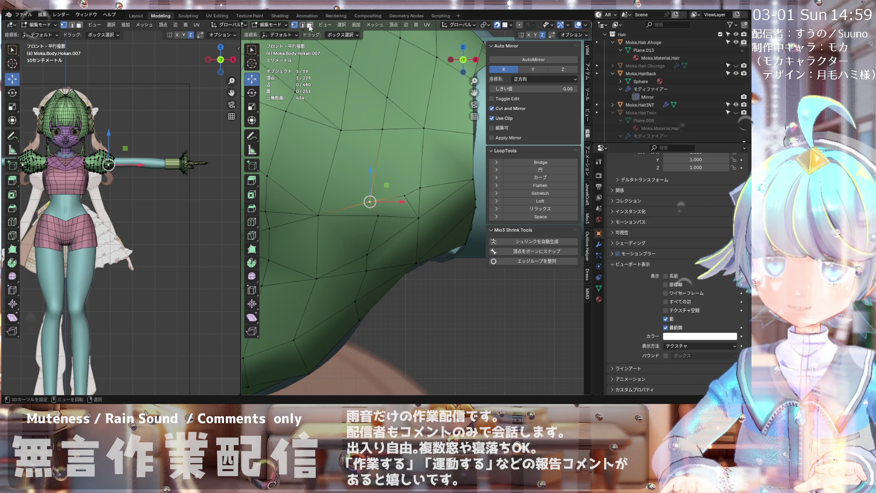
- Extrude two selected sleeve faces and scale them inward to 0.729
left_click(310, 25)
left_click(389, 212, "shift")
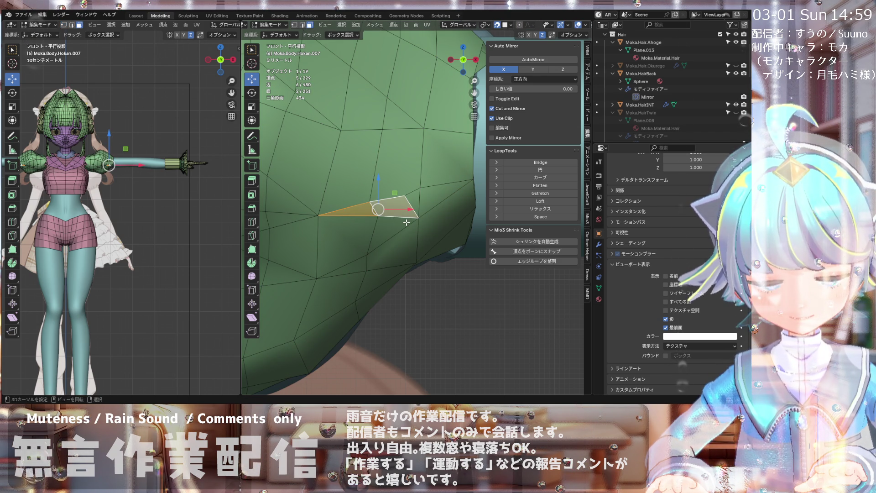
key("e")
key("Escape")
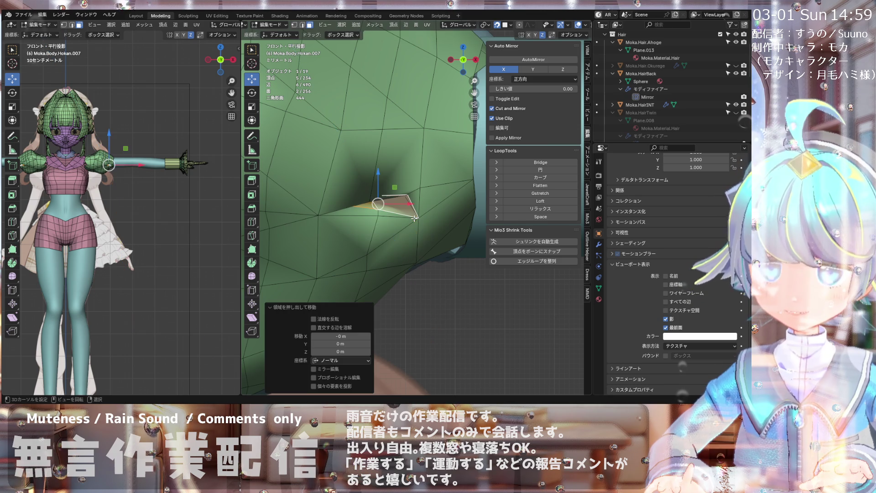
key("ctrl+z")
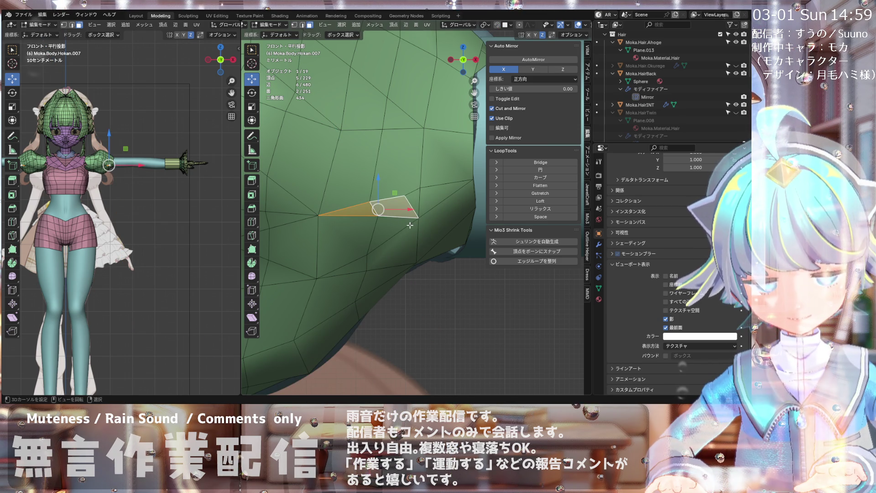
key("e")
key("s")
left_click(402, 219)
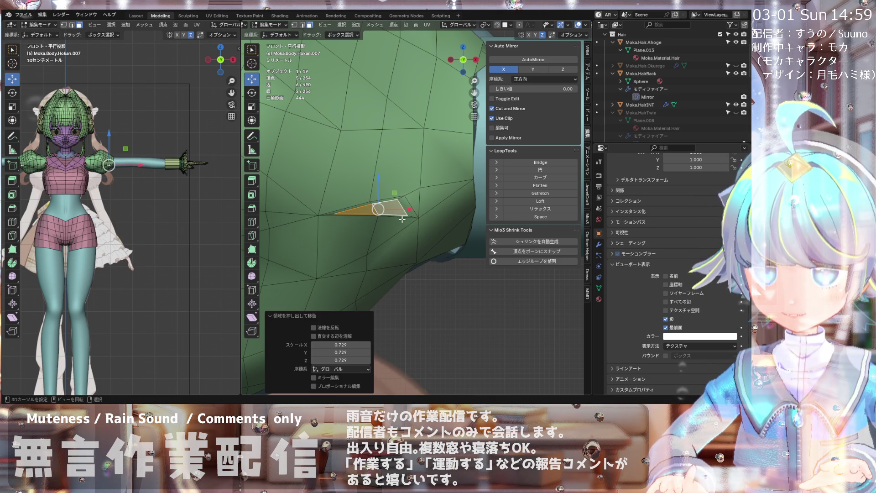
scroll(399, 182, "down", 3)
scroll(396, 152, "up", 3)
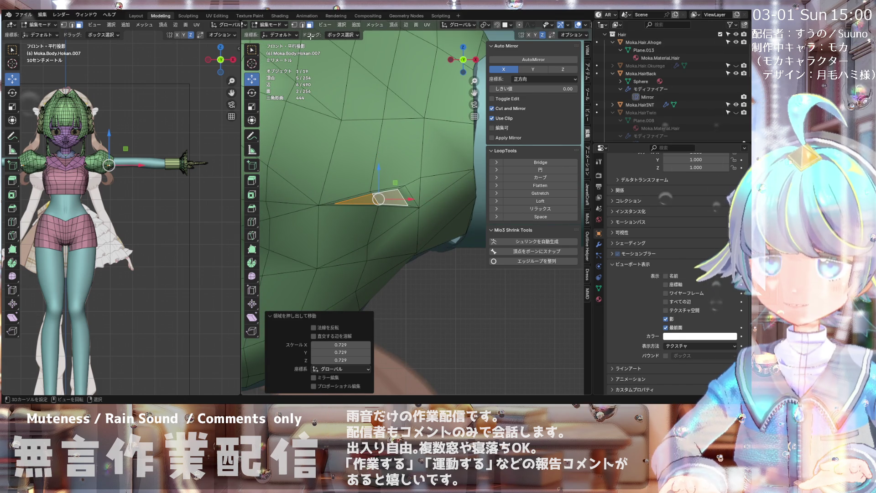
- Back in vertex mode, nudge an extruded vertex slightly into position
key("1")
left_click(404, 187)
key("g")
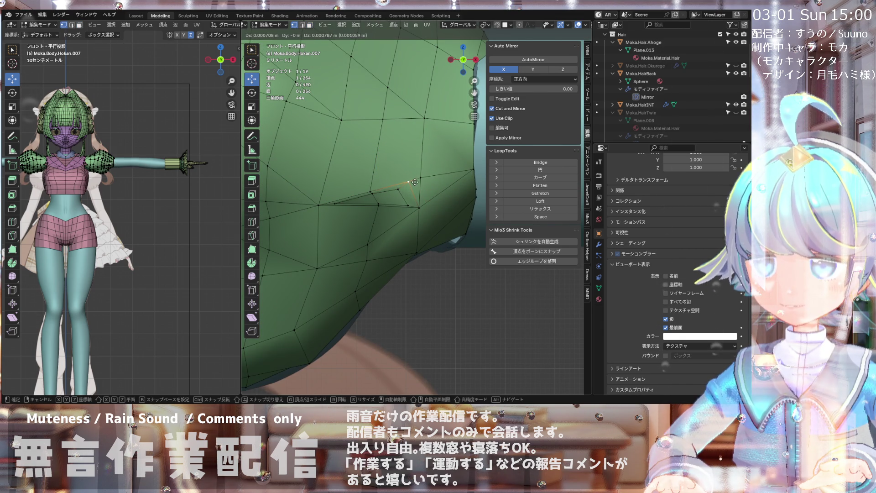
left_click(414, 183)
key("ctrl+z")
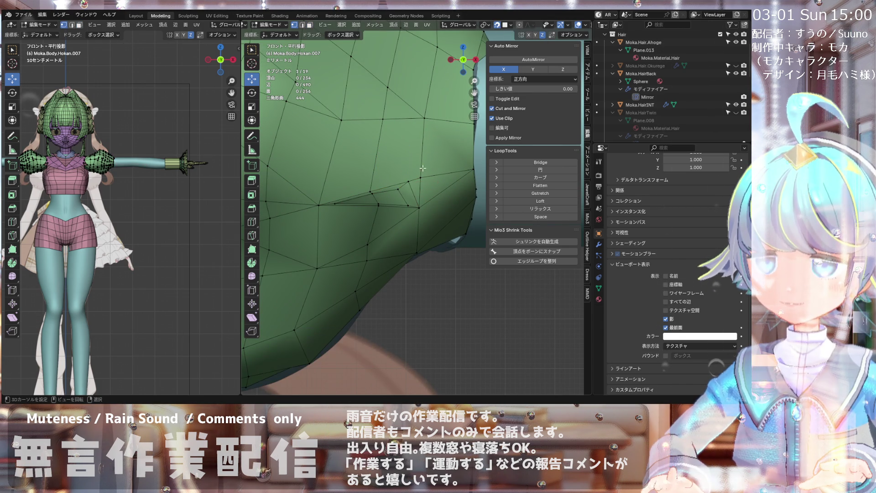
key("g")
left_click(412, 181)
key("g")
left_click(412, 179)
key("g")
left_click(403, 188)
- Shift the extruded vertex left, then right, settling it in its final position
key("g")
left_click(379, 192)
key("g")
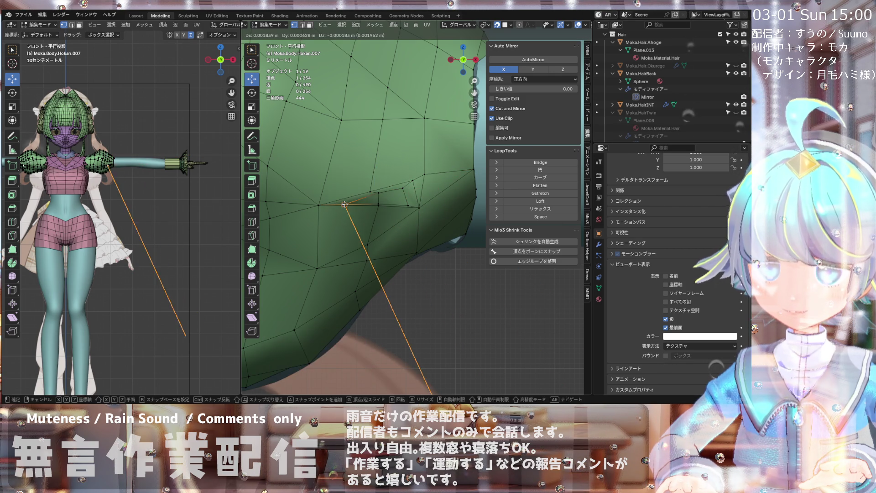
left_click(305, 216)
scroll(380, 200, "up", 3)
key("g")
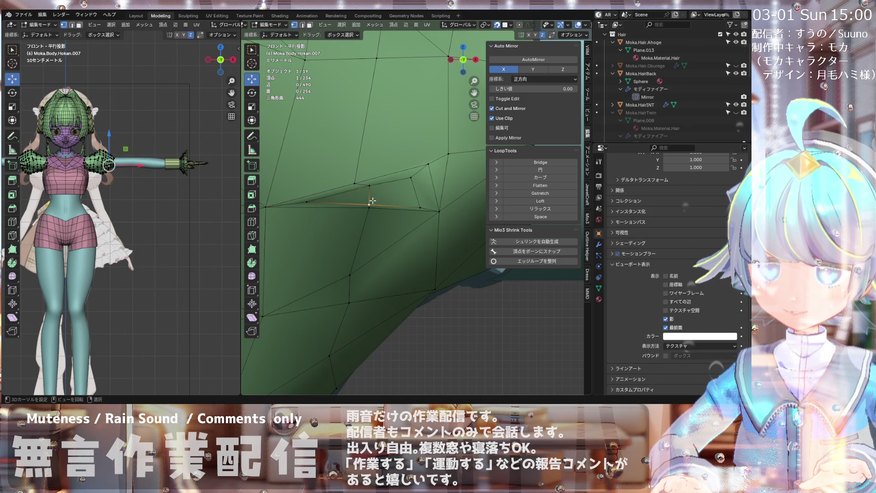
left_click(416, 207)
key("g")
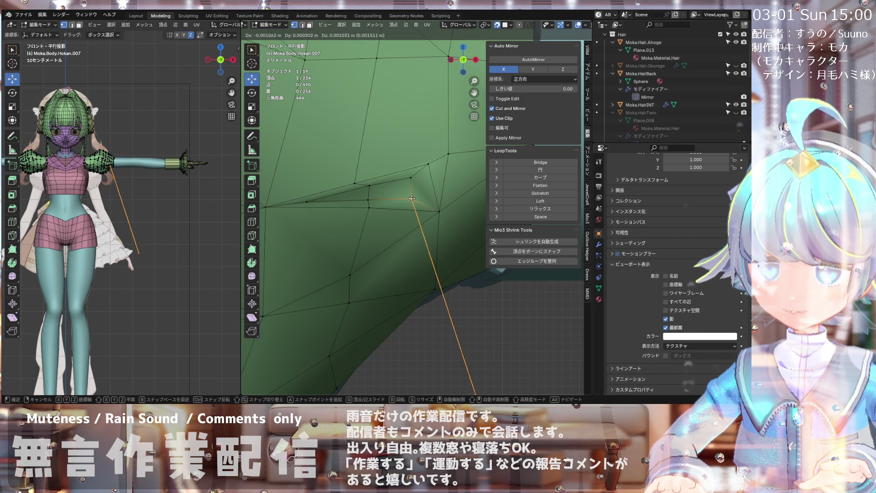
left_click(413, 198)
scroll(392, 198, "down", 3)
middle_click_drag(392, 198, 374, 198)
scroll(411, 180, "up", 5)
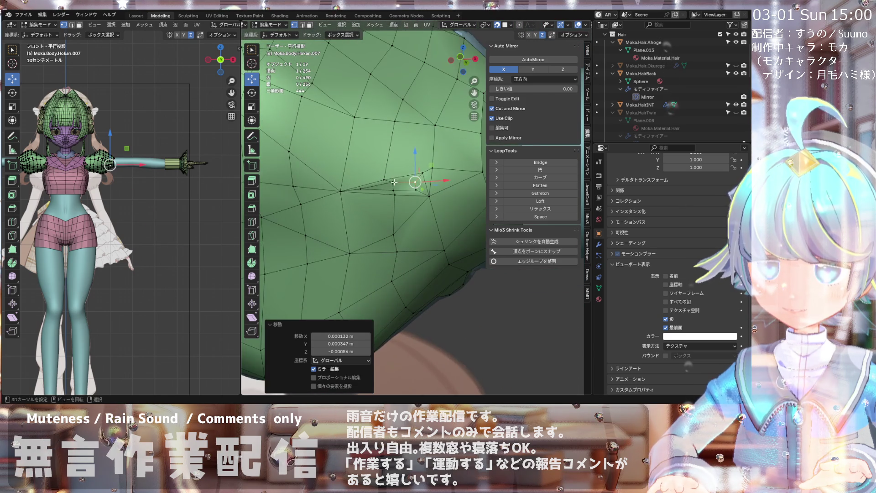
key("g")
left_click(392, 185)
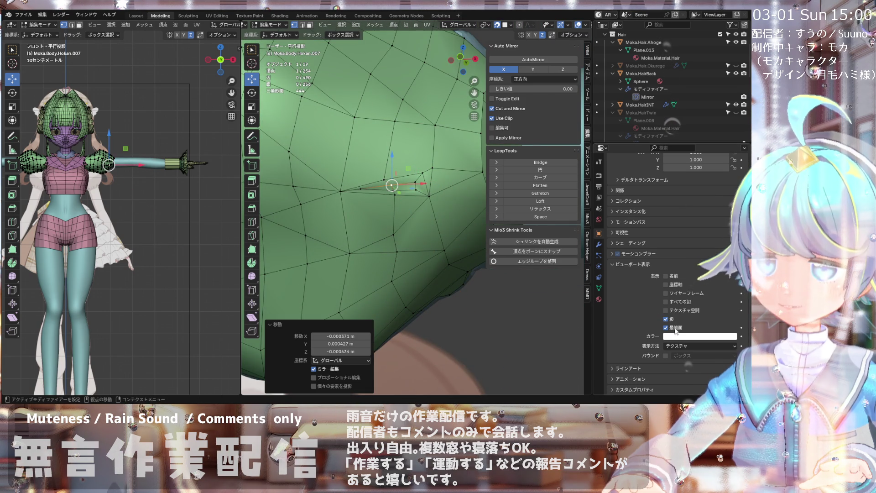
- Move the edited extrusion vertices once more to a new position
middle_click_drag(454, 227, 445, 218)
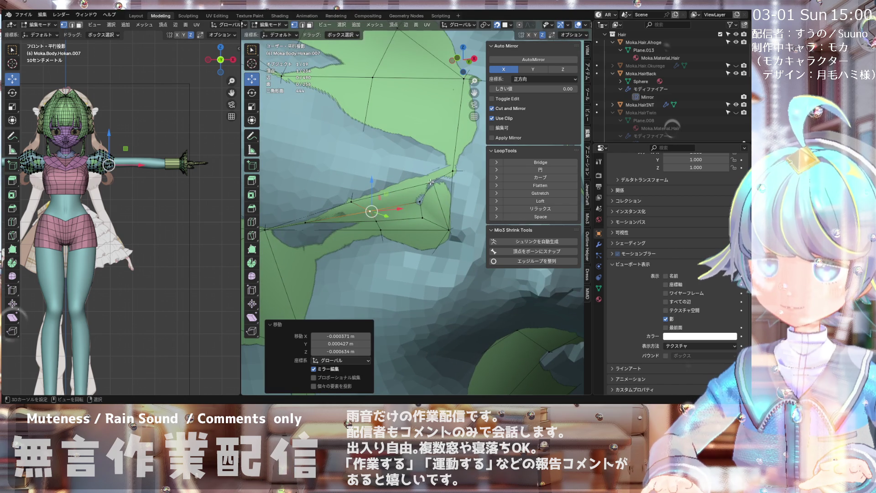
key("g")
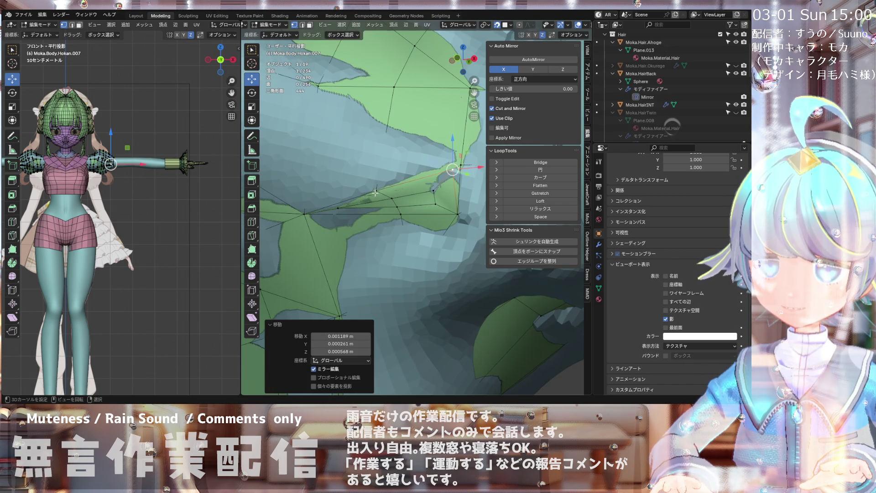
left_click(377, 184)
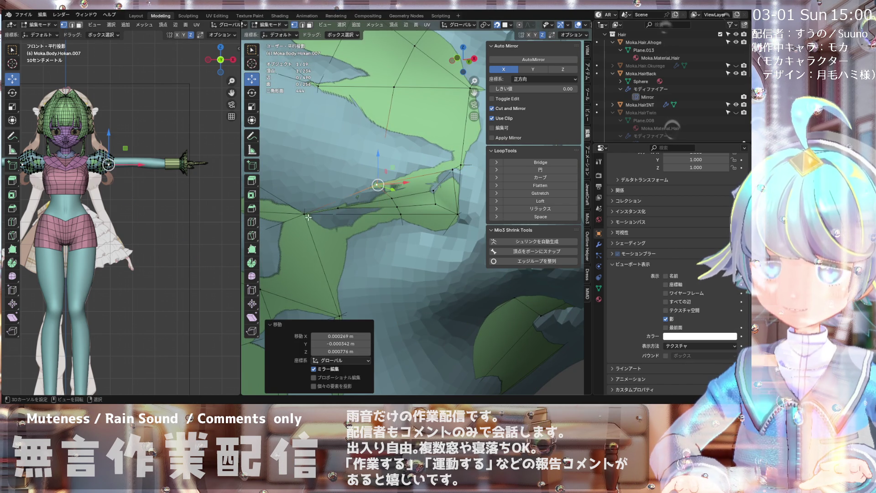
- Orbit around the shoulder, then check the sleeve from the front orthographic view
mouse_move(360, 196)
middle_mouse_down()
mouse_move(343, 208)
mouse_move(370, 231)
mouse_move(377, 295)
middle_mouse_up()
mouse_move(402, 223)
middle_mouse_down()
mouse_move(425, 178)
mouse_move(415, 177)
mouse_move(427, 180)
mouse_move(420, 161)
middle_mouse_up()
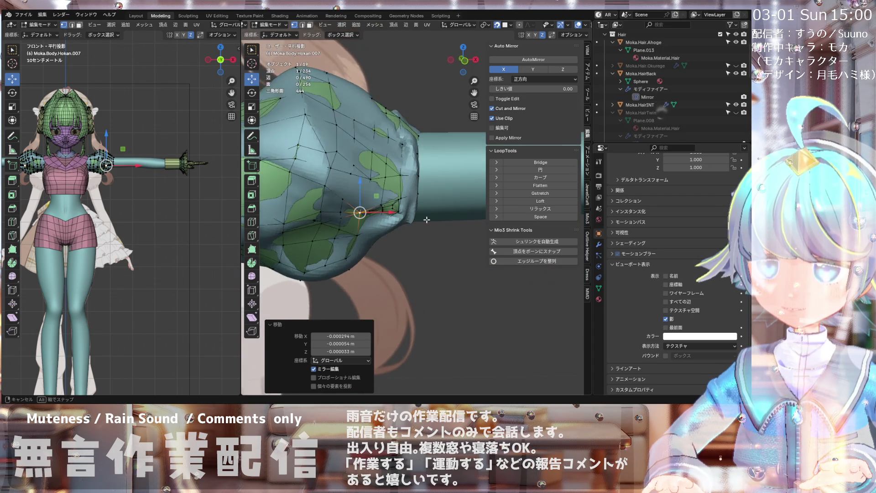
middle_click_drag(414, 161, 364, 185)
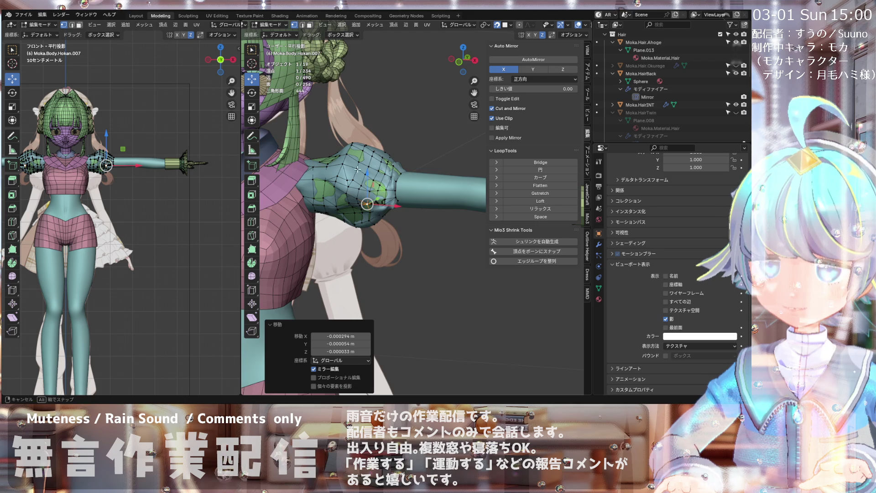
scroll(352, 170, "up", 2)
mouse_move(352, 170)
middle_mouse_down()
mouse_move(362, 217)
mouse_move(337, 141)
mouse_move(404, 203)
mouse_move(336, 213)
middle_mouse_up()
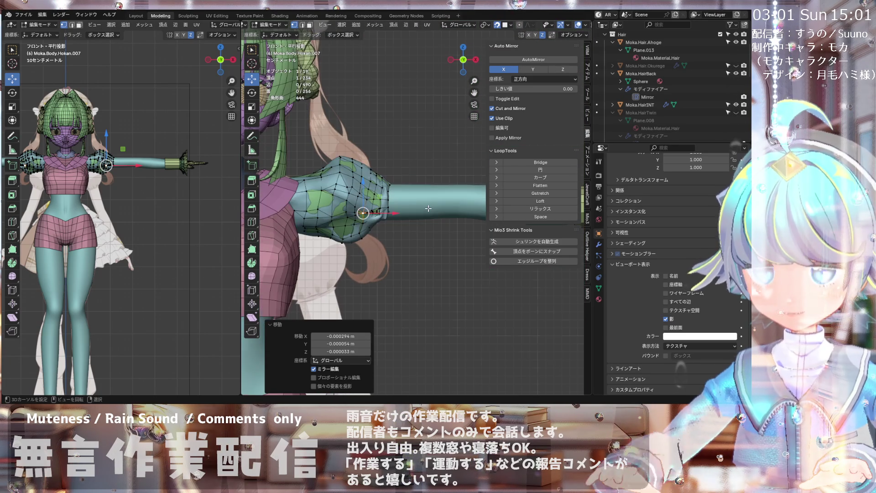
key("KP_1")
scroll(302, 218, "down", 2, "shift")
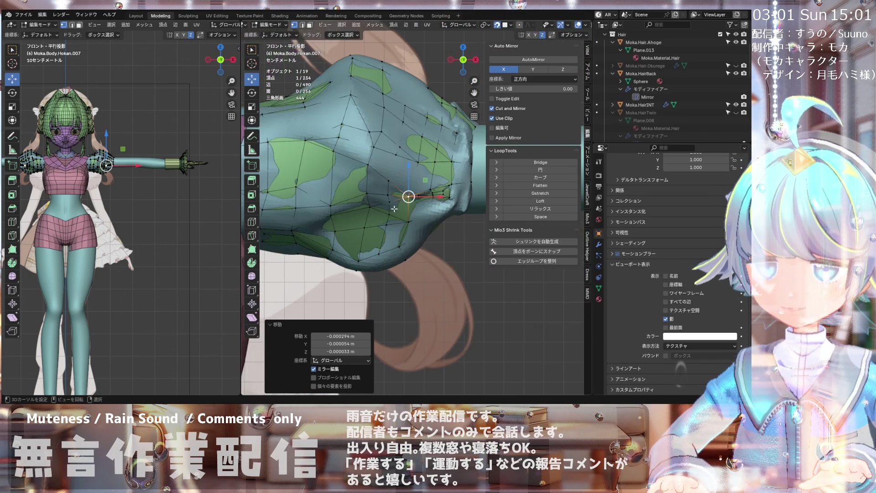